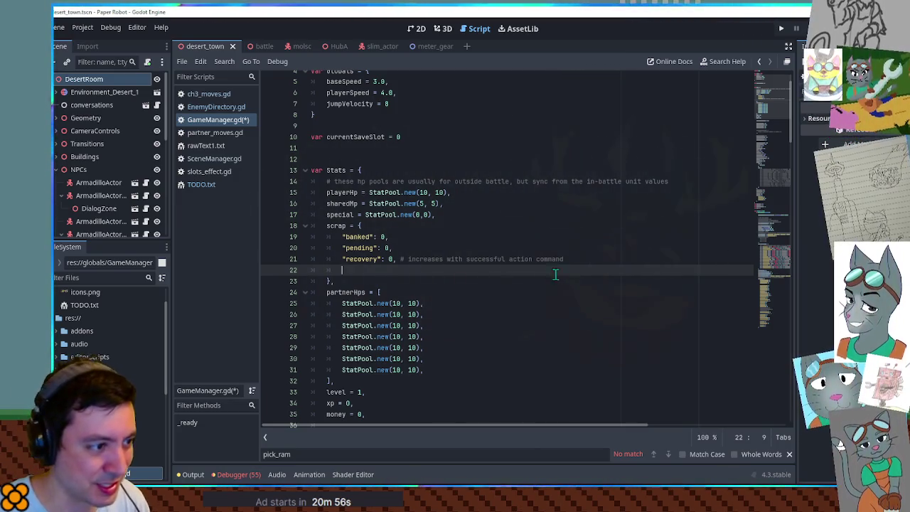
# Add a "recentMoveList": [] entry to the scrap stats dictionary in GameManager.gd and save
pyautogui.write('"')
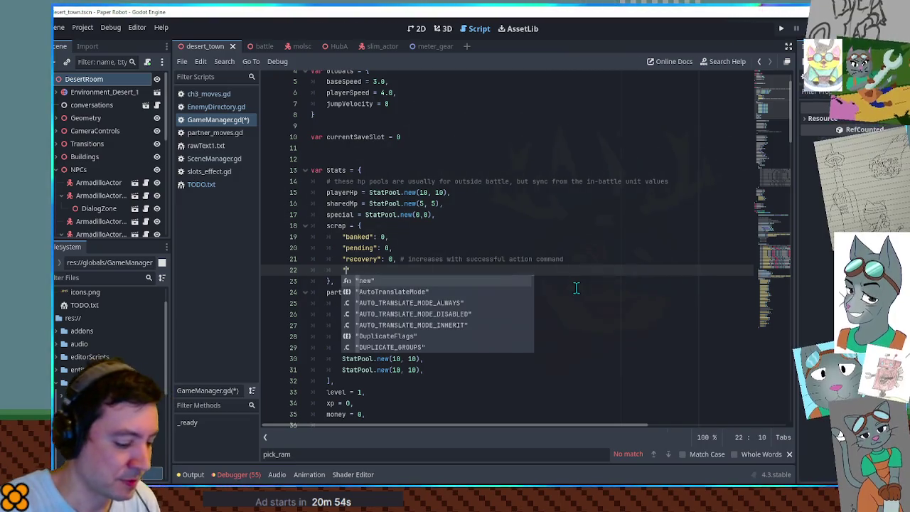
pyautogui.write('recentMoveLis')
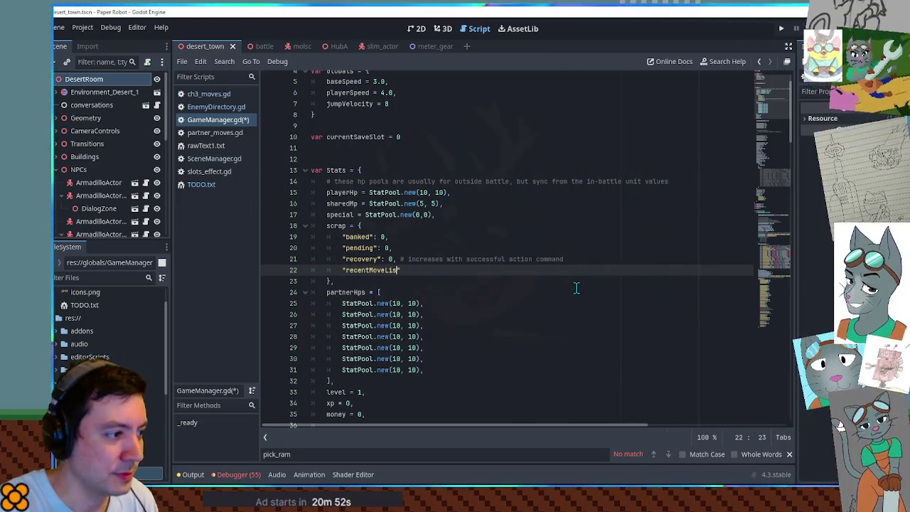
pyautogui.write('t":')
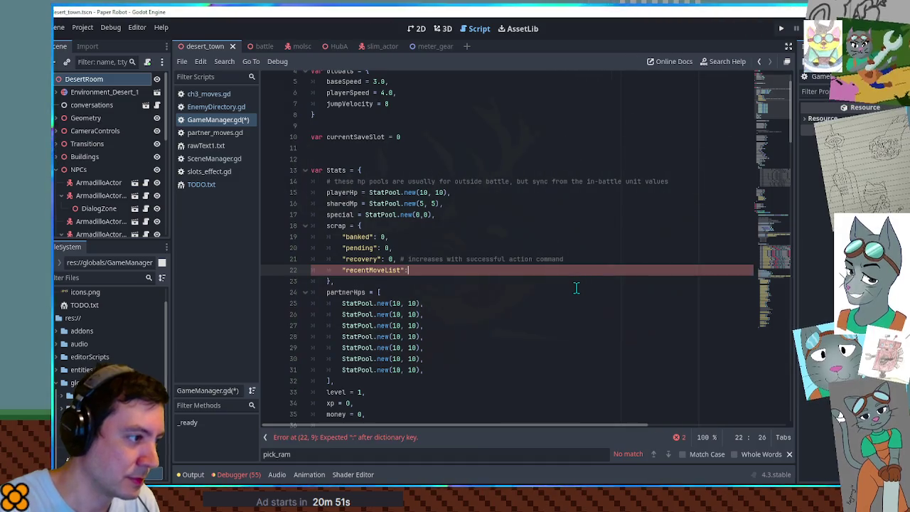
pyautogui.write(' [],')
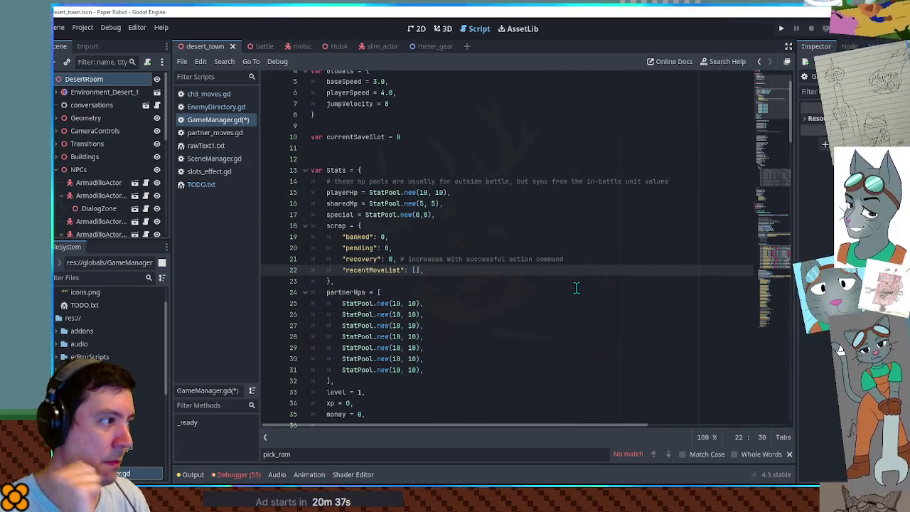
pyautogui.hotkey('ctrl', 's')
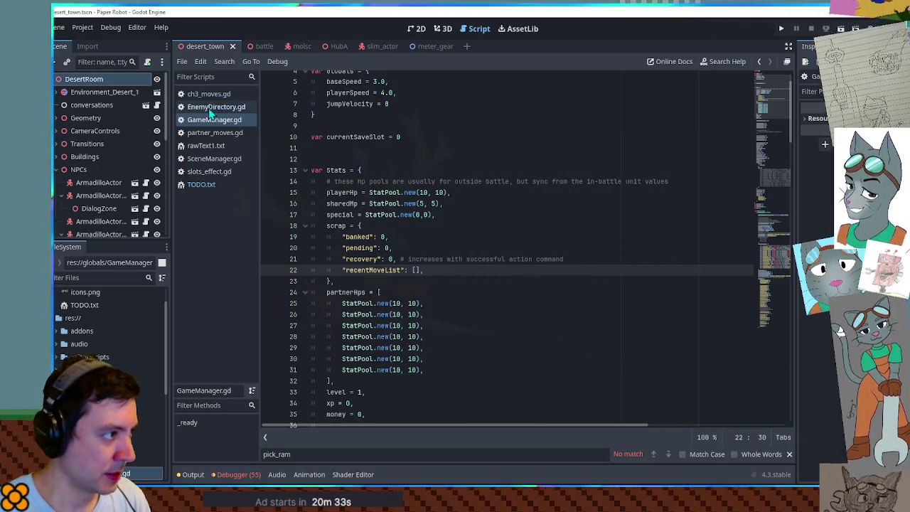
# Filter the FileSystem for 'battle me' and open BattleMenus.gd
pyautogui.click(100, 277)
pyautogui.write('battle')
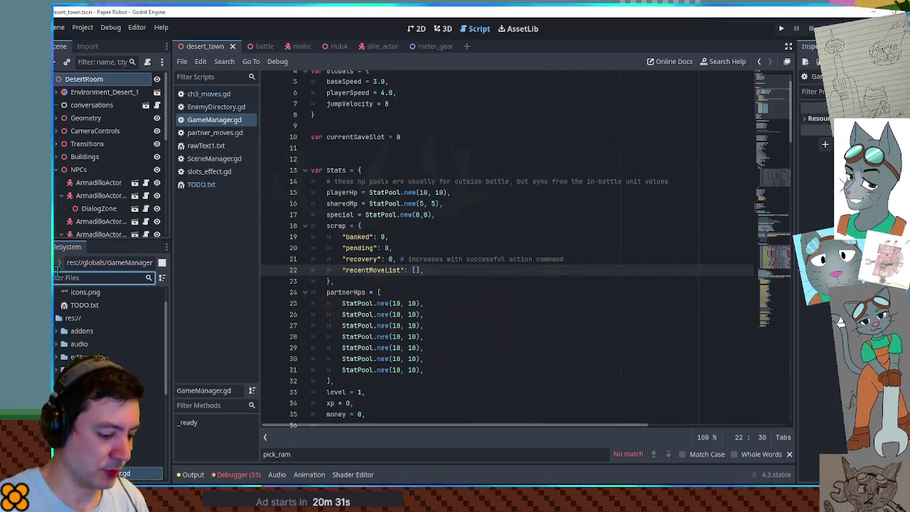
pyautogui.write(' manu')
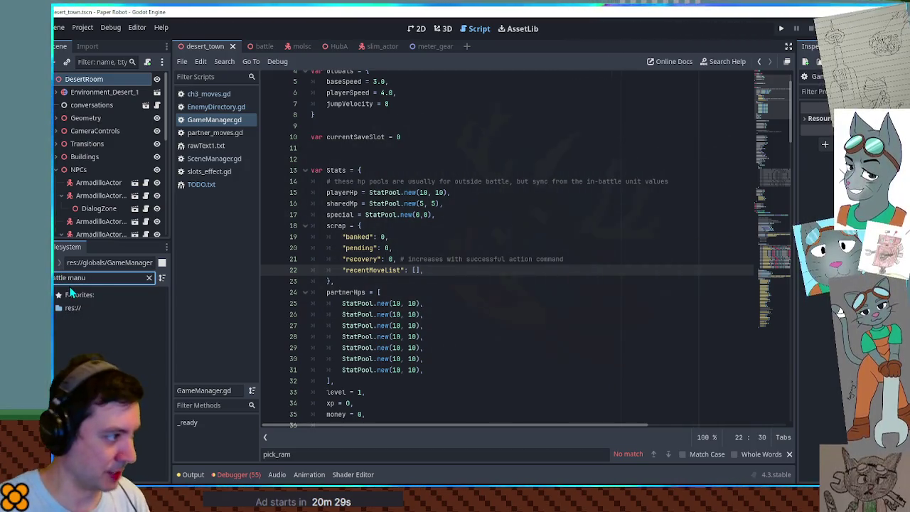
pyautogui.press('BackSpace')
pyautogui.write('e')
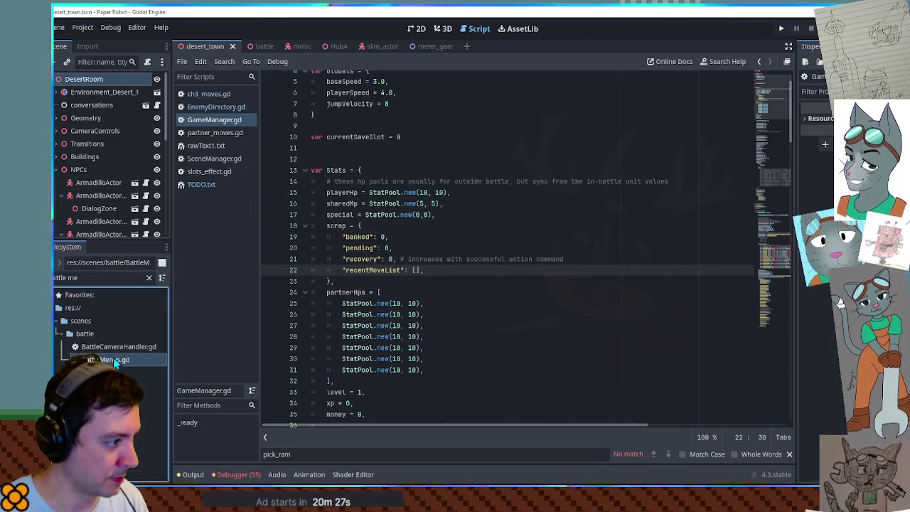
pyautogui.doubleClick(113, 357)
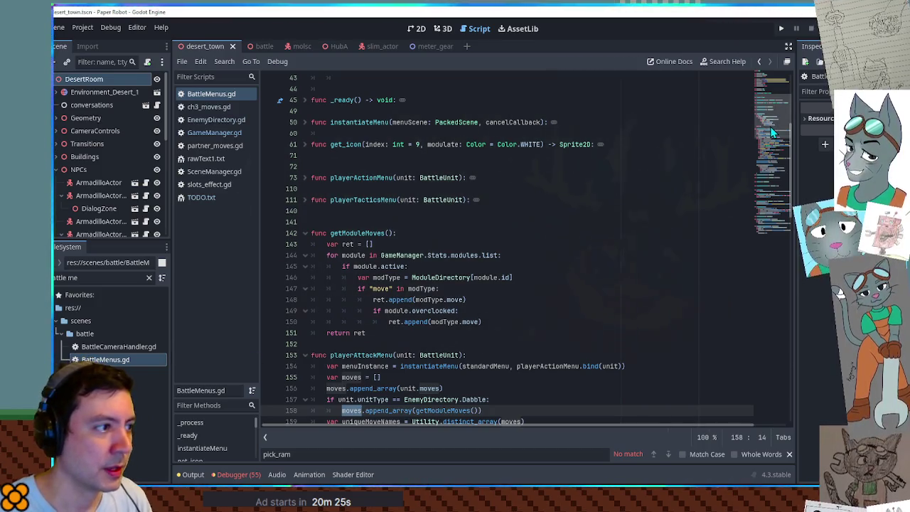
# Fold getModuleMoves and bring up the createTargetingMenu(unit, move) call in playerAttackMenu
pyautogui.click(304, 233)
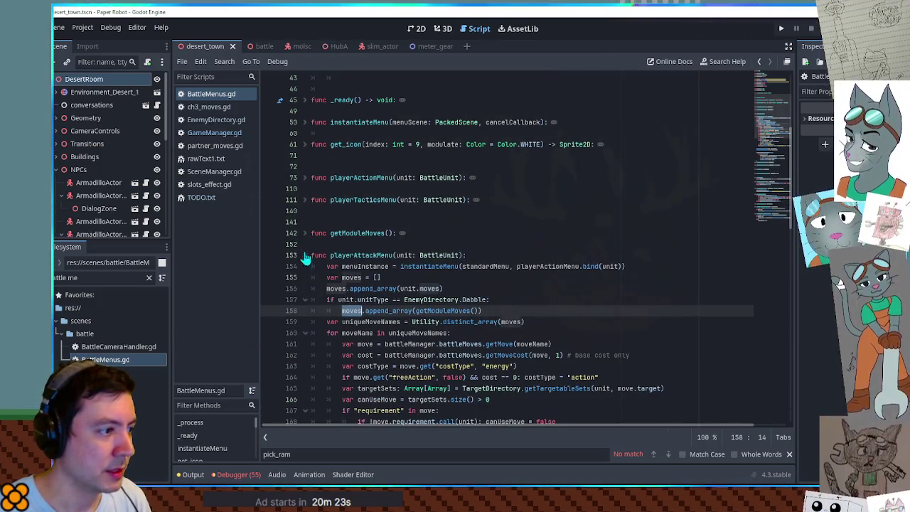
pyautogui.scroll(-4, 355, 255)
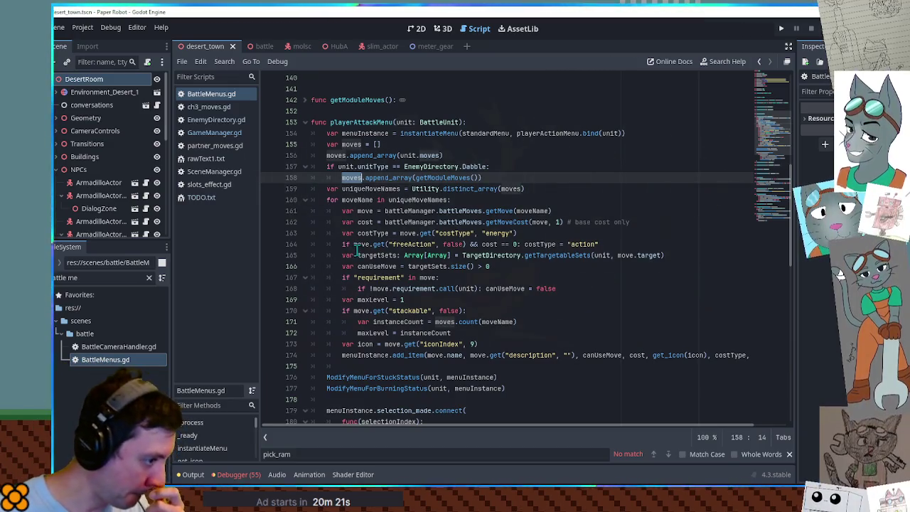
pyautogui.scroll(-4, 357, 255)
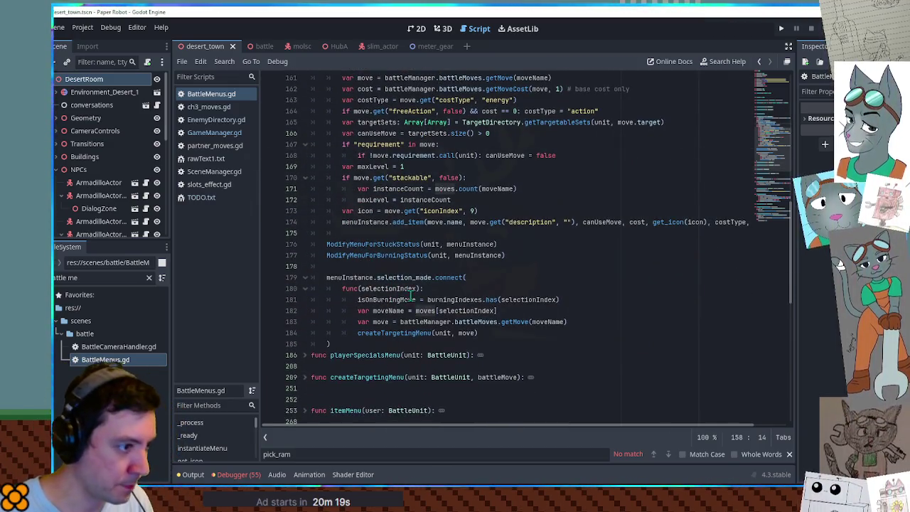
pyautogui.doubleClick(396, 333)
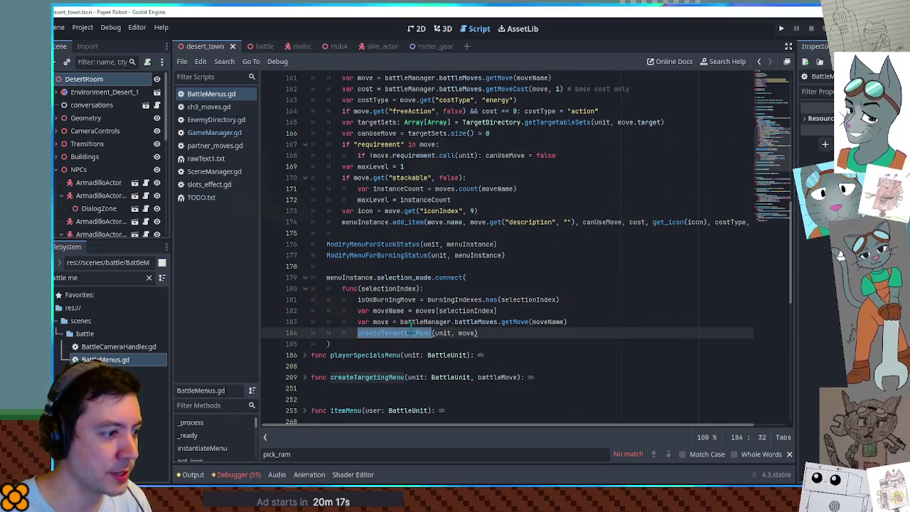
pyautogui.scroll(3, 409, 322)
pyautogui.scroll(-4, 408, 322)
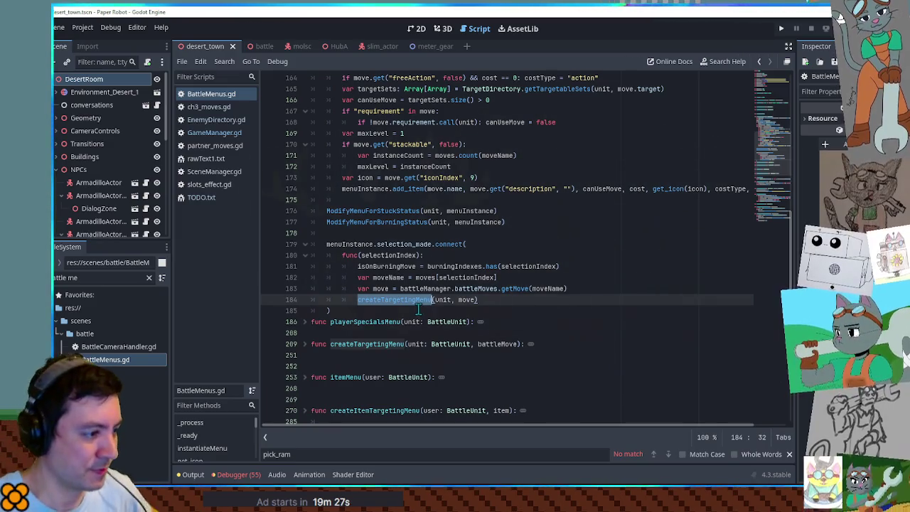
pyautogui.scroll(-2, 420, 307)
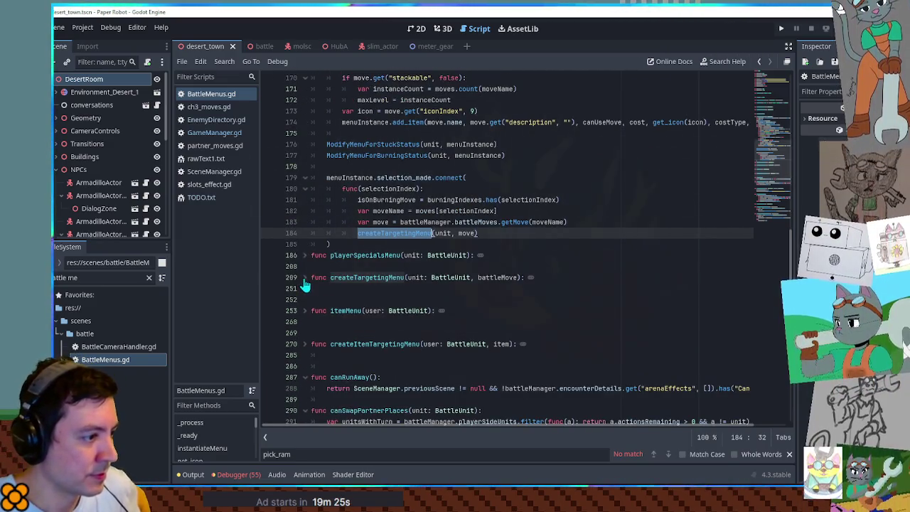
pyautogui.click(304, 311)
pyautogui.scroll(-6, 346, 286)
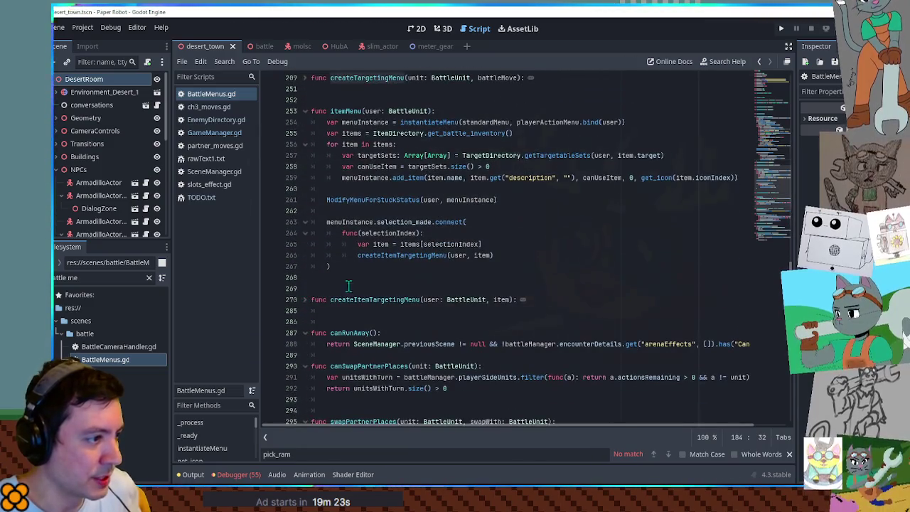
pyautogui.doubleClick(401, 256)
pyautogui.scroll(2, 399, 261)
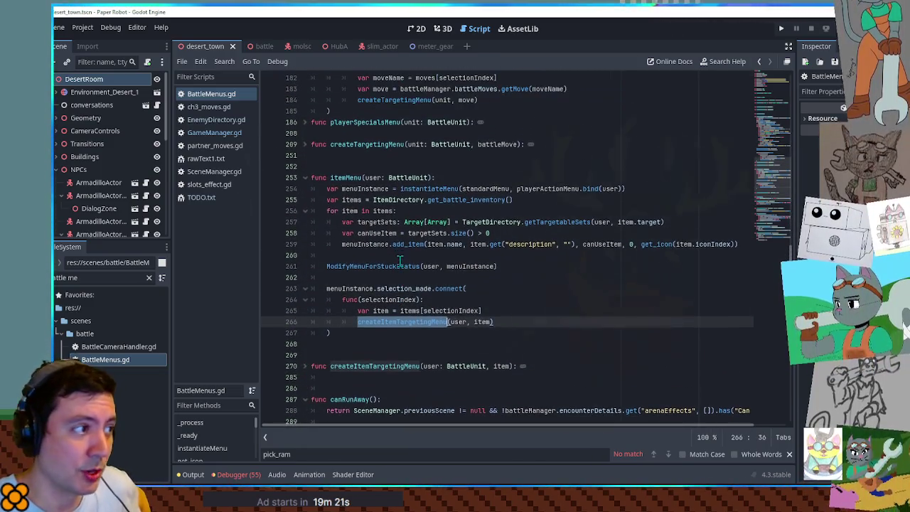
pyautogui.click(305, 180)
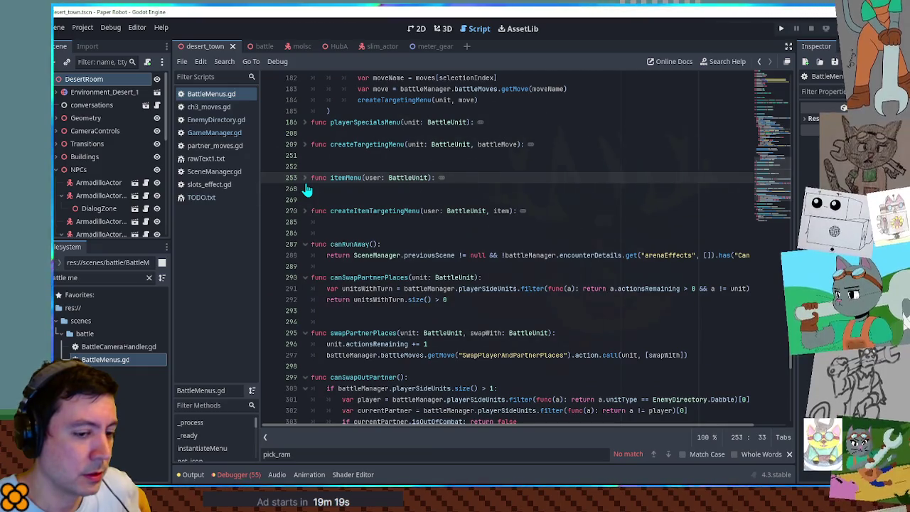
pyautogui.scroll(10, 307, 189)
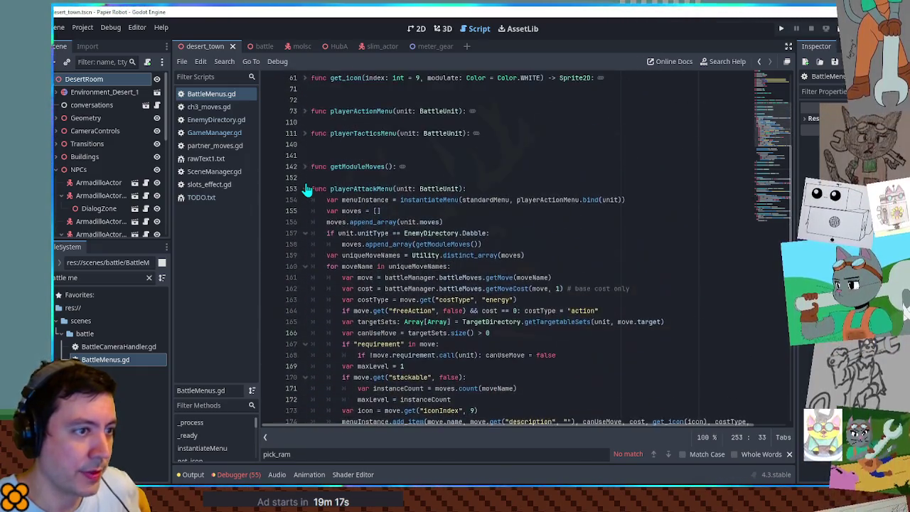
pyautogui.scroll(-9, 306, 189)
pyautogui.scroll(10, 307, 189)
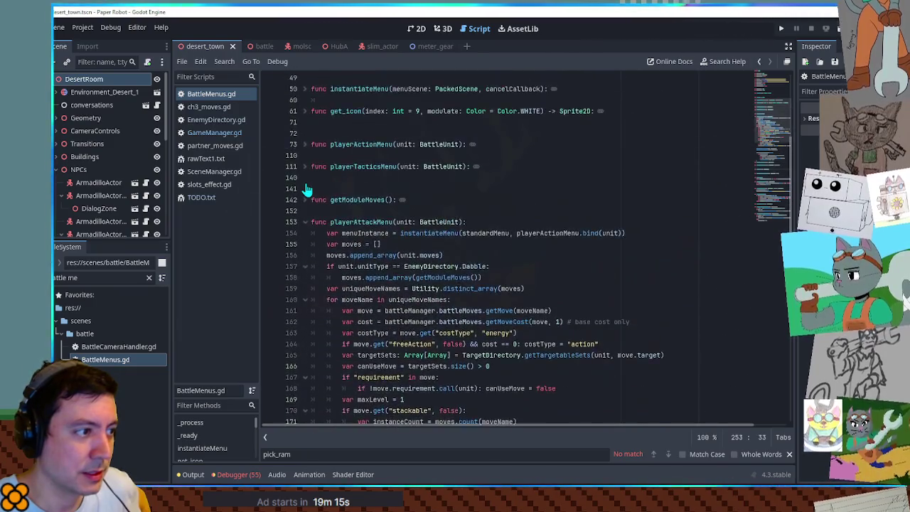
pyautogui.scroll(2, 306, 189)
pyautogui.scroll(4, 306, 189)
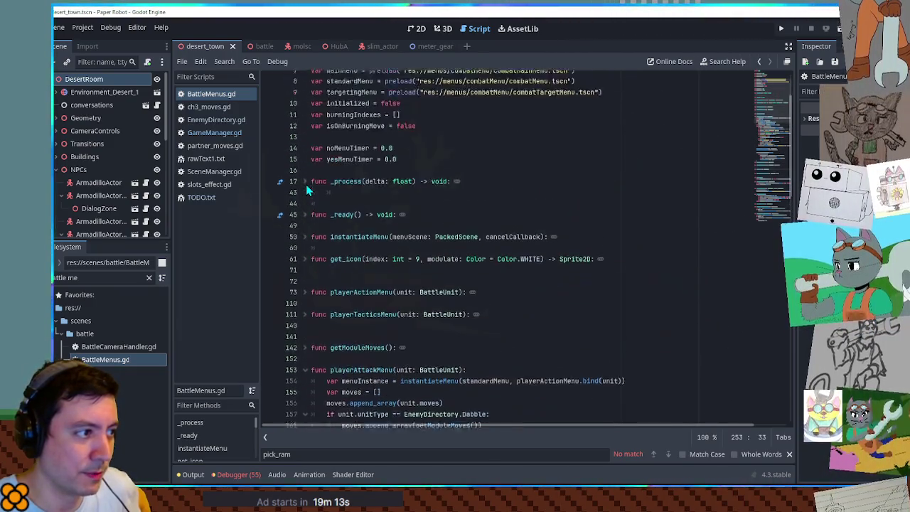
pyautogui.scroll(-4, 307, 189)
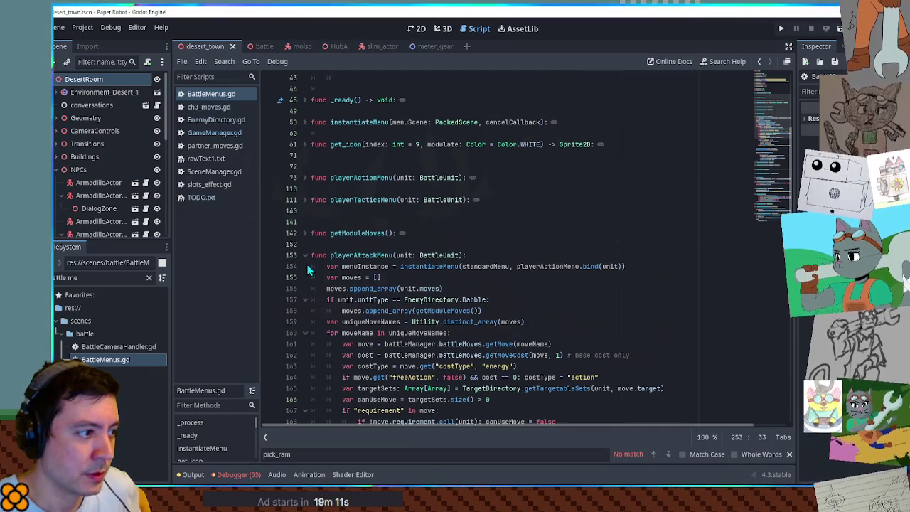
pyautogui.click(304, 258)
pyautogui.click(304, 266)
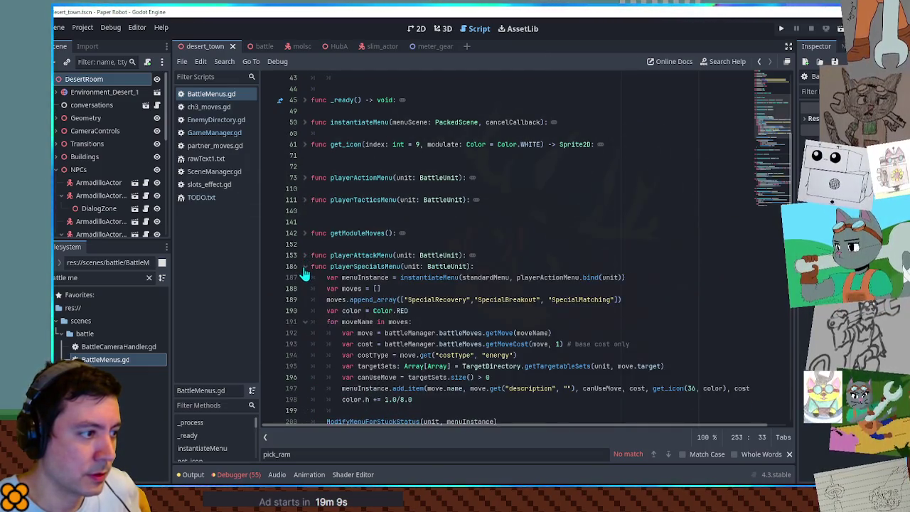
pyautogui.scroll(-4, 304, 274)
pyautogui.doubleClick(387, 354)
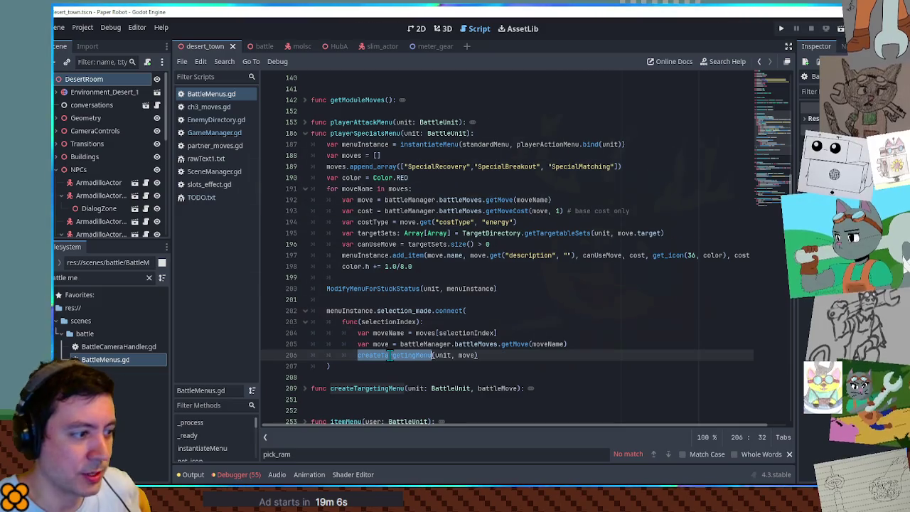
pyautogui.scroll(-3, 387, 354)
pyautogui.click(305, 288)
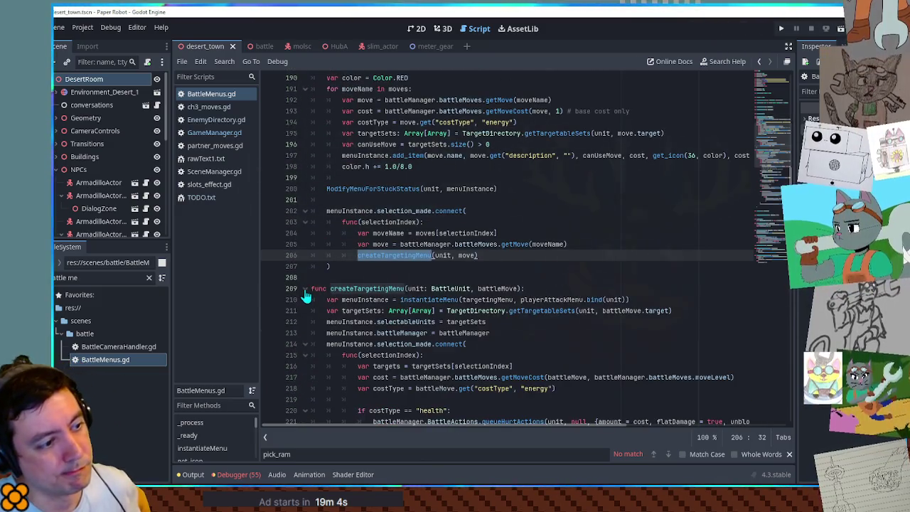
pyautogui.scroll(-5, 306, 294)
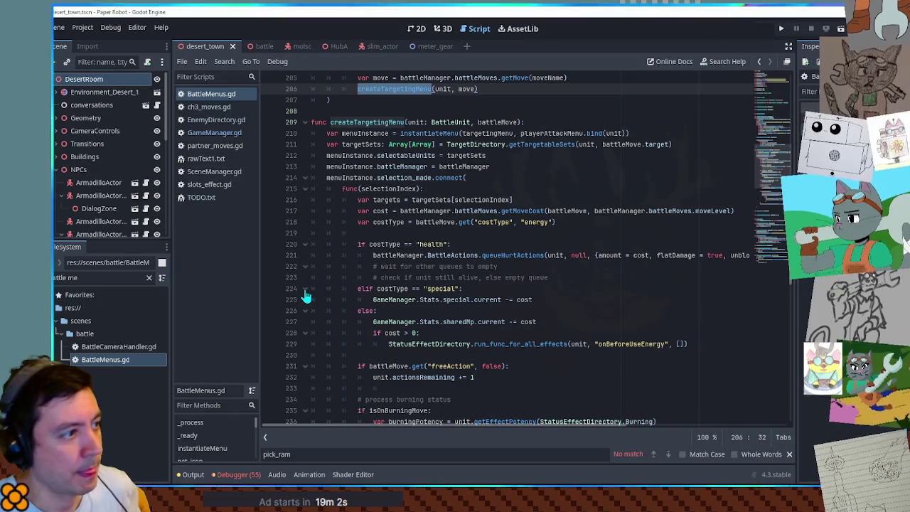
pyautogui.scroll(8, 306, 294)
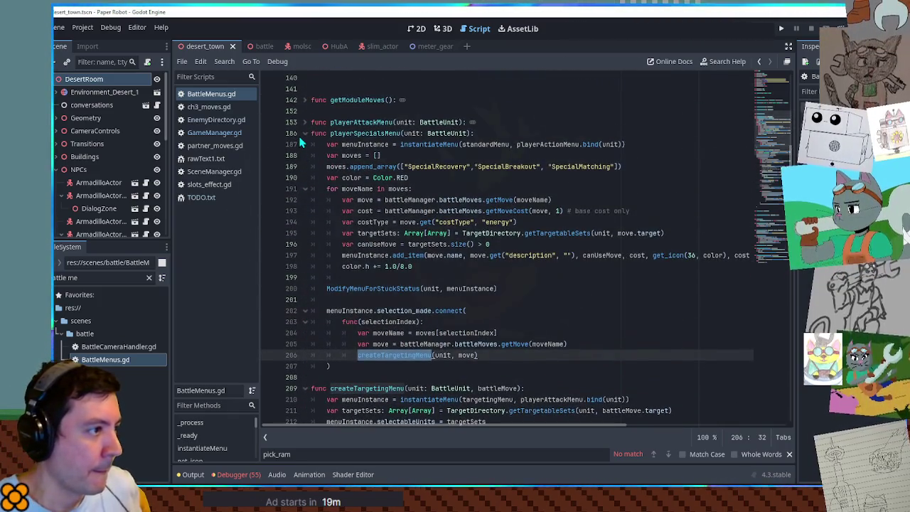
pyautogui.click(304, 133)
pyautogui.click(304, 122)
pyautogui.scroll(-6, 323, 153)
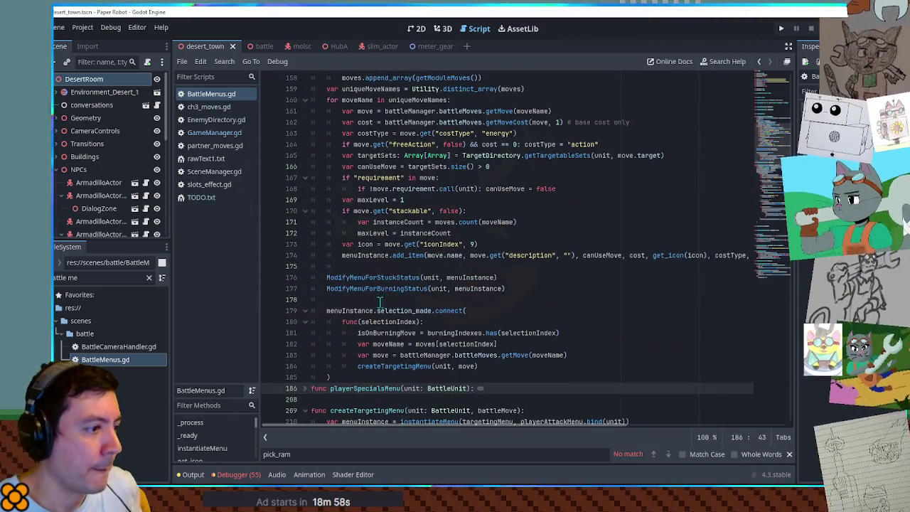
pyautogui.doubleClick(379, 366)
# Search all project files for createTargetingMenu and review its burning-status queueHurtActions handling
pyautogui.hotkey('ctrl', 'shift', 'f')
pyautogui.click(480, 287)
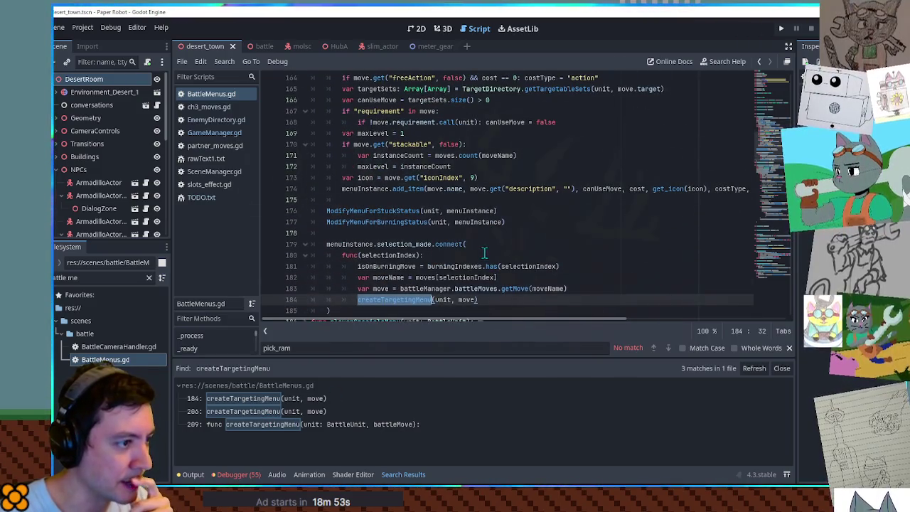
pyautogui.scroll(-2, 483, 256)
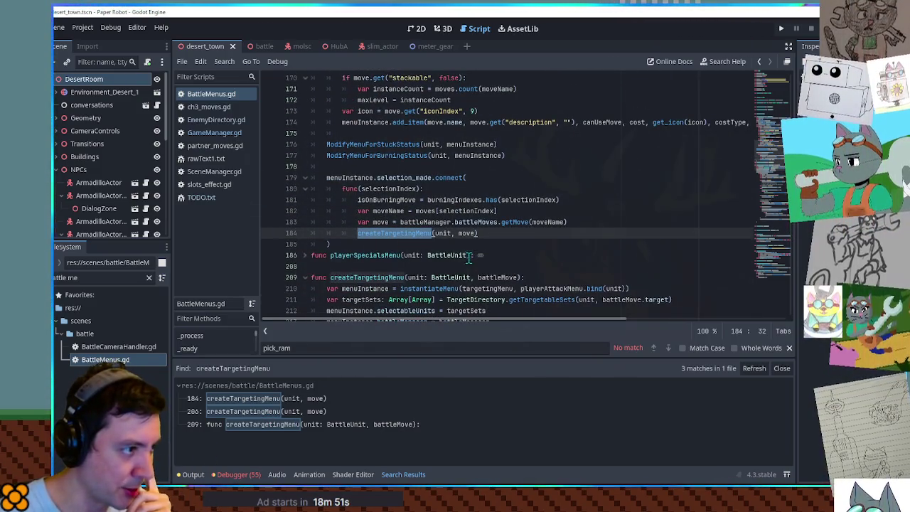
pyautogui.scroll(-15, 377, 254)
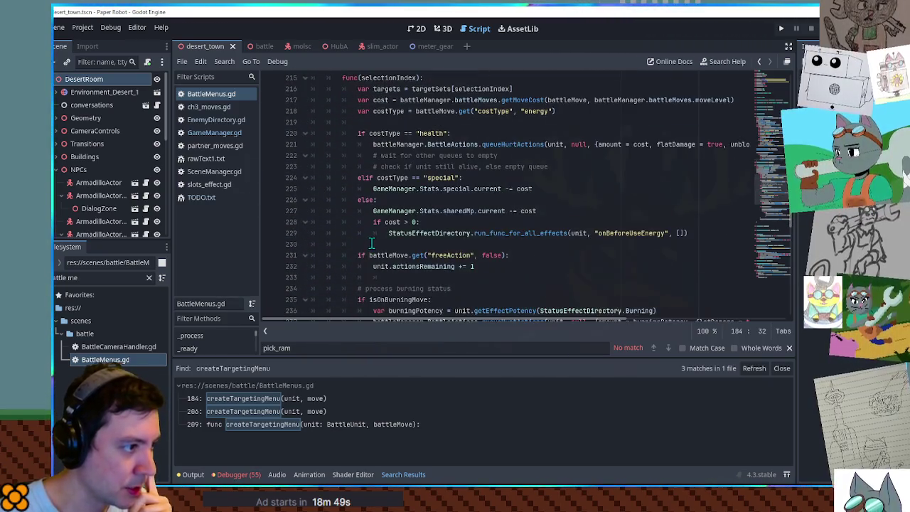
pyautogui.scroll(-4, 360, 229)
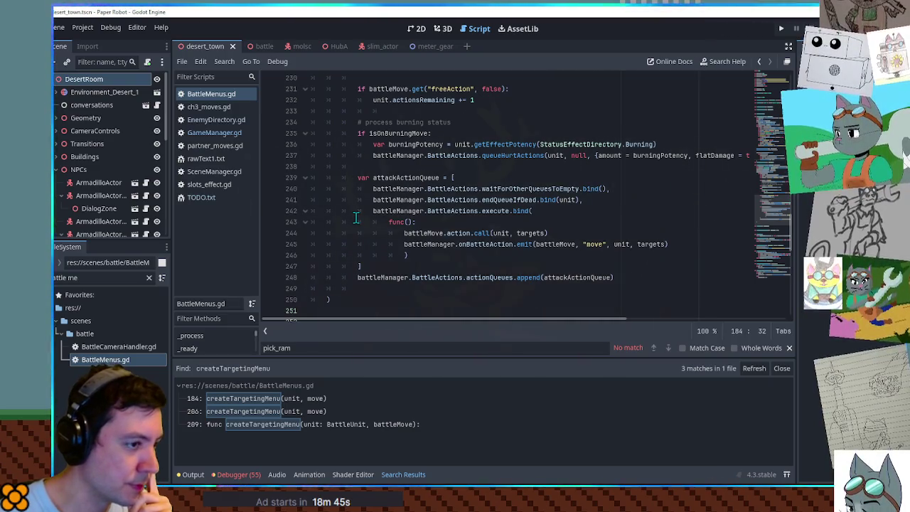
pyautogui.scroll(7, 407, 215)
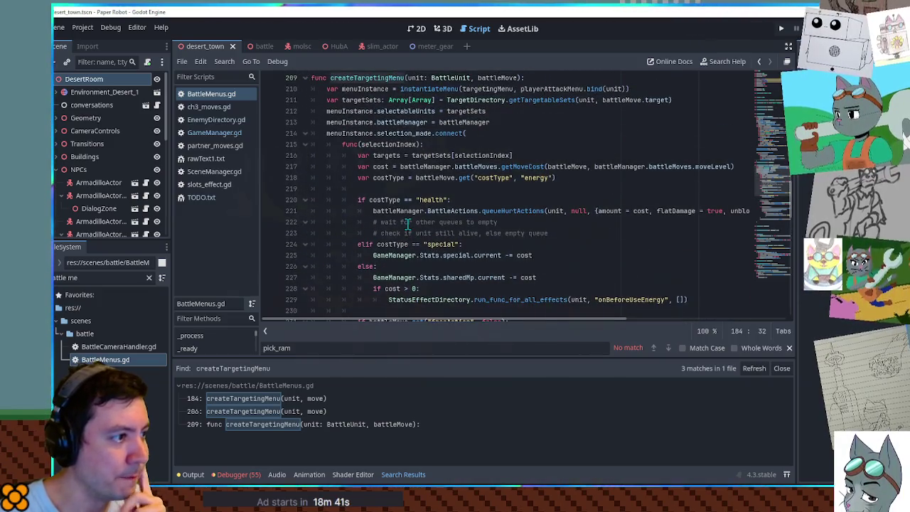
pyautogui.scroll(-5, 361, 221)
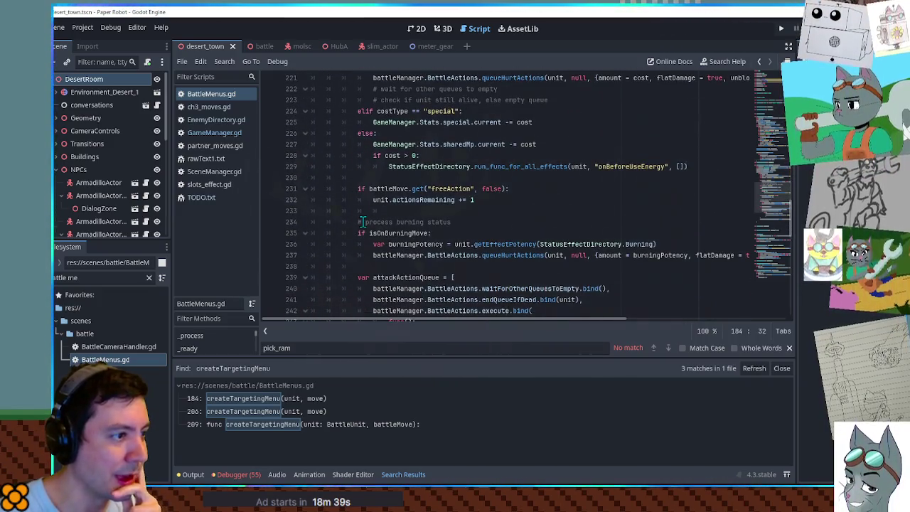
pyautogui.scroll(-2, 362, 222)
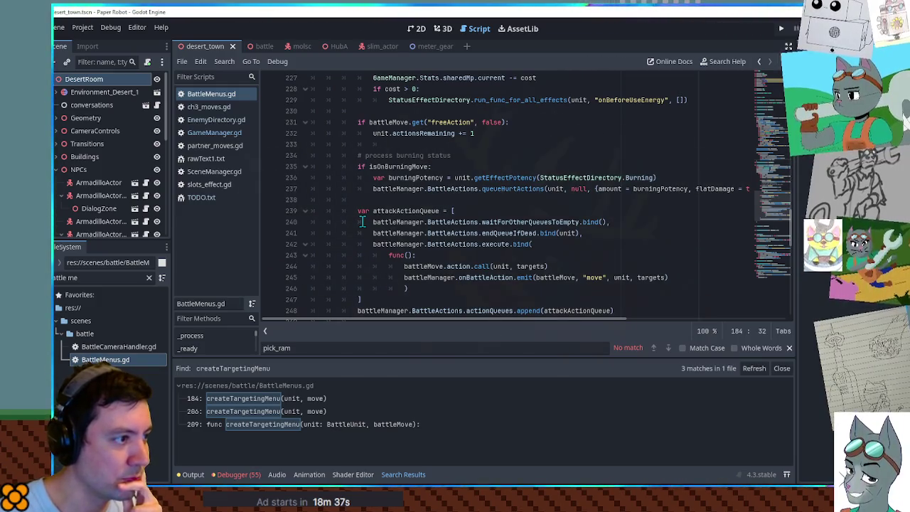
pyautogui.scroll(-2, 362, 221)
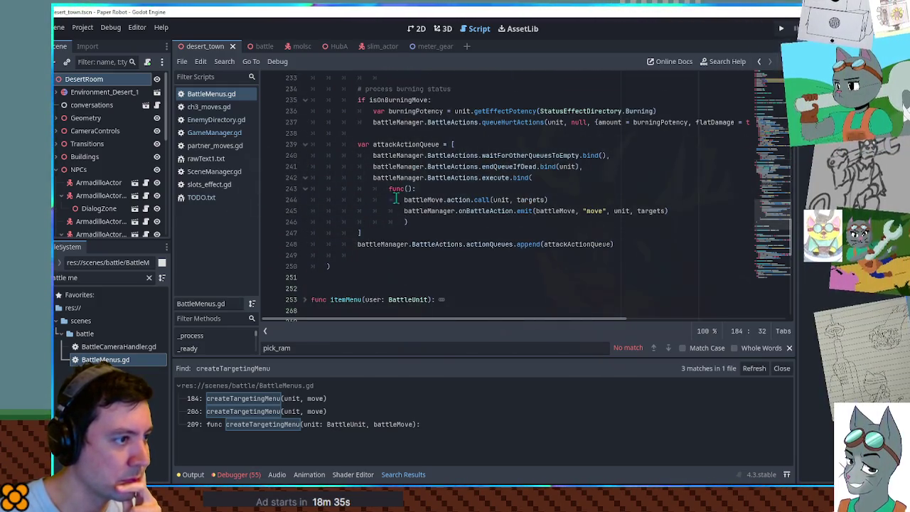
pyautogui.doubleClick(486, 123)
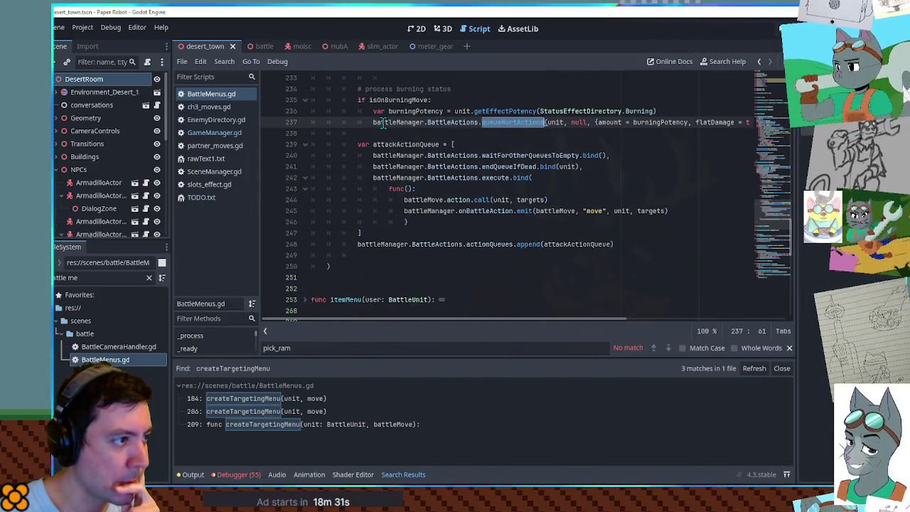
pyautogui.scroll(5, 352, 156)
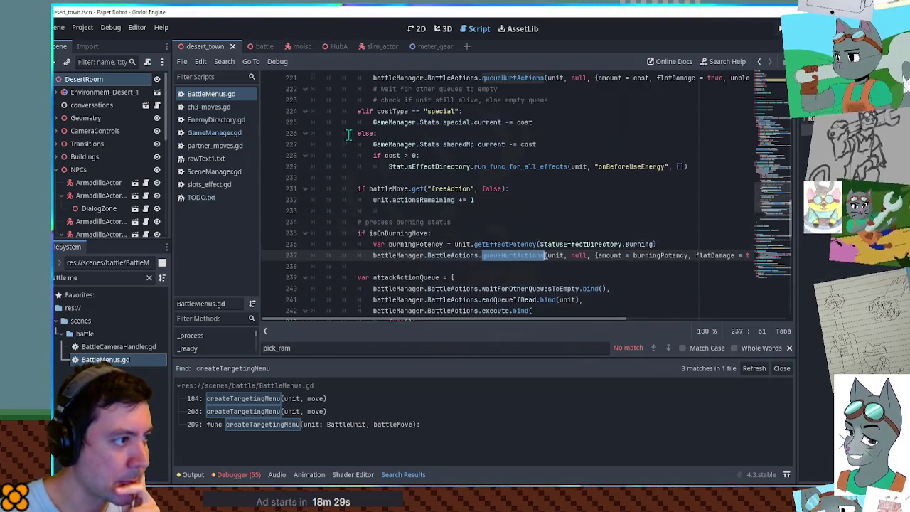
pyautogui.scroll(-6, 351, 155)
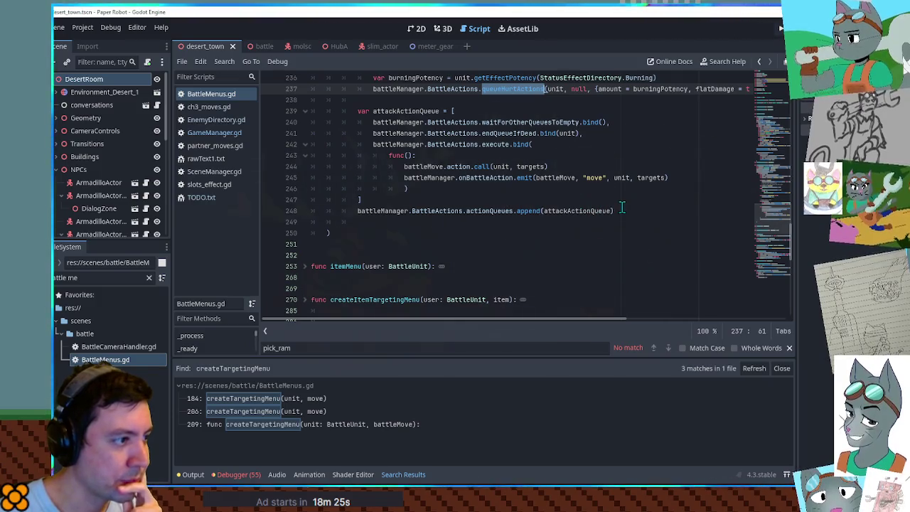
# Add blank lines at the end of createTargetingMenu after the actionQueues.append line
pyautogui.click(622, 207)
pyautogui.press('Down')
pyautogui.press('Return')
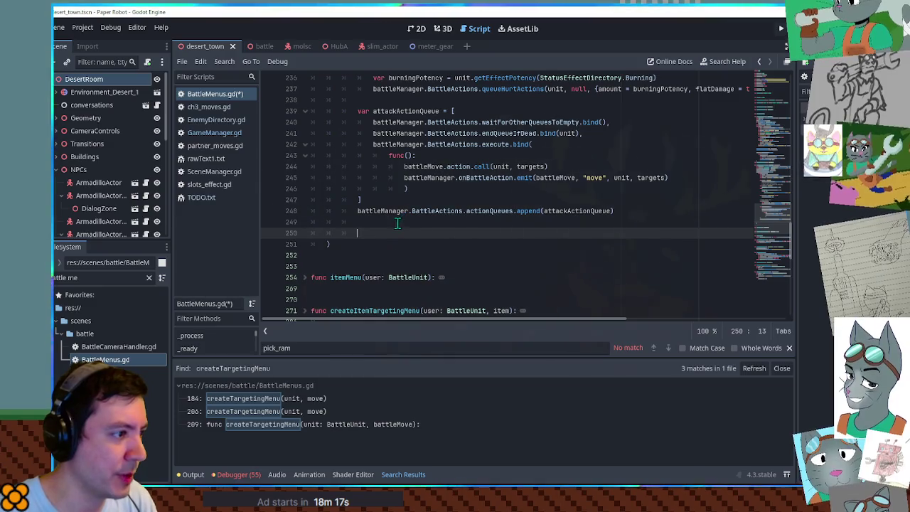
pyautogui.scroll(10, 344, 227)
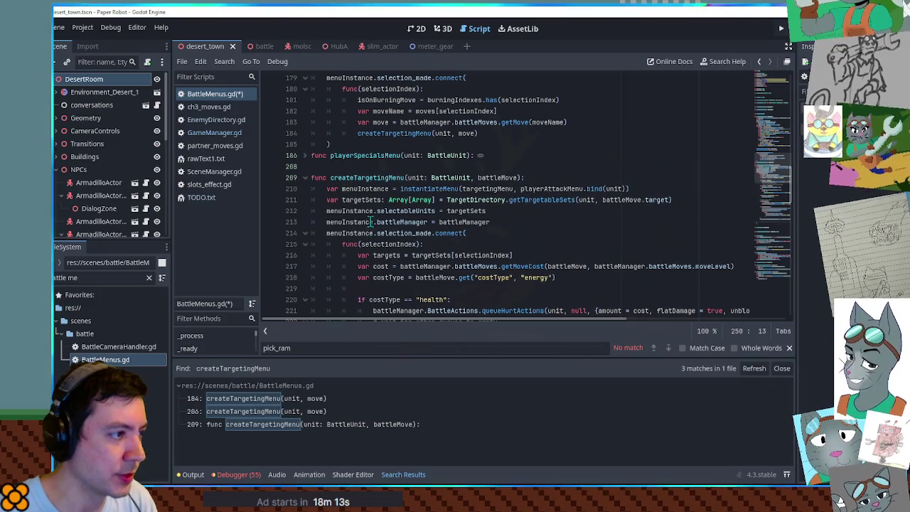
pyautogui.scroll(3, 362, 174)
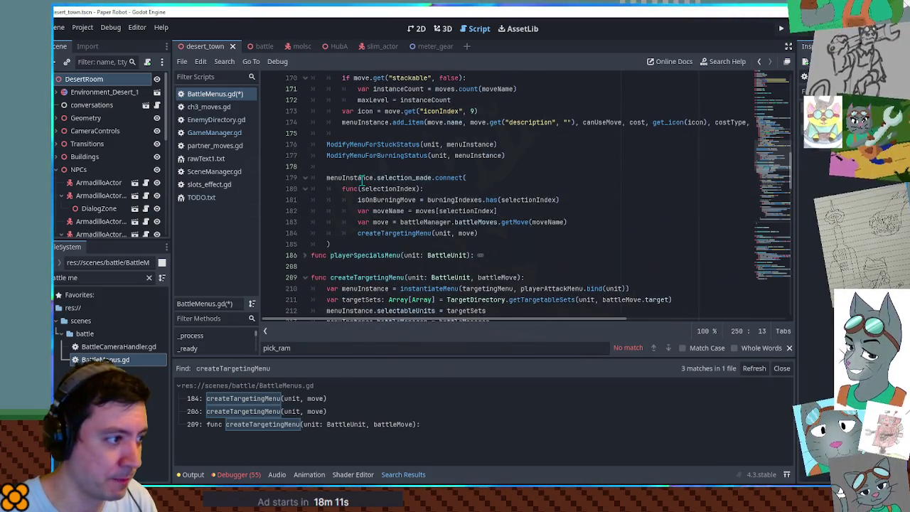
pyautogui.scroll(-3, 362, 182)
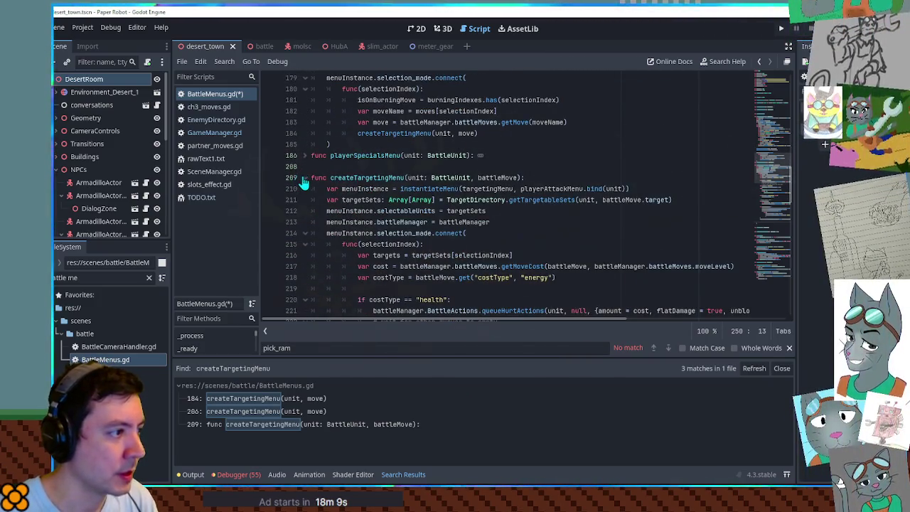
# Collapse createTargetingMenu and playerAttackMenu, then expand createTargetingMenu again
pyautogui.click(304, 179)
pyautogui.scroll(3, 308, 164)
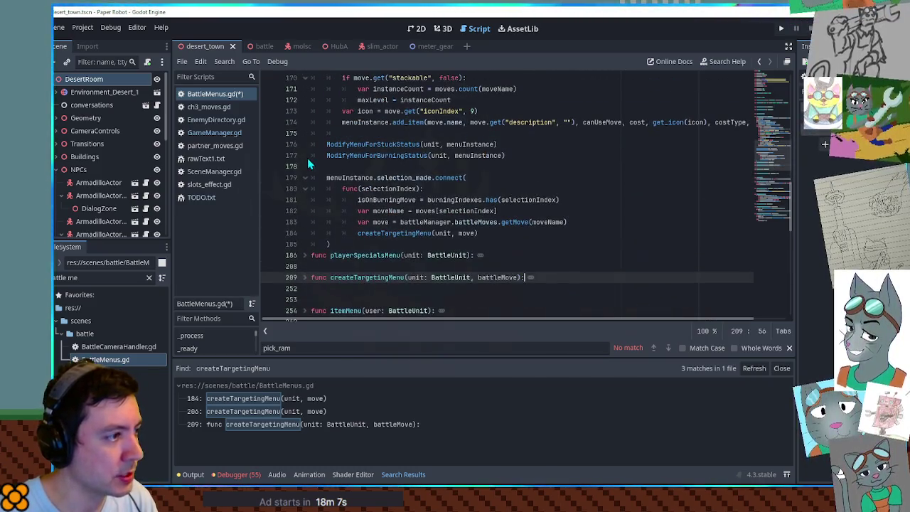
pyautogui.scroll(10, 308, 166)
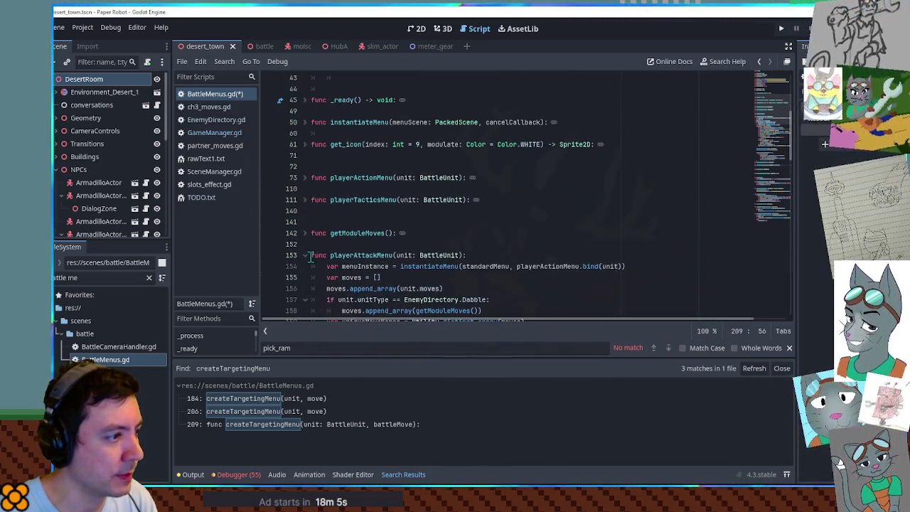
pyautogui.click(304, 255)
pyautogui.scroll(-3, 308, 263)
pyautogui.click(304, 190)
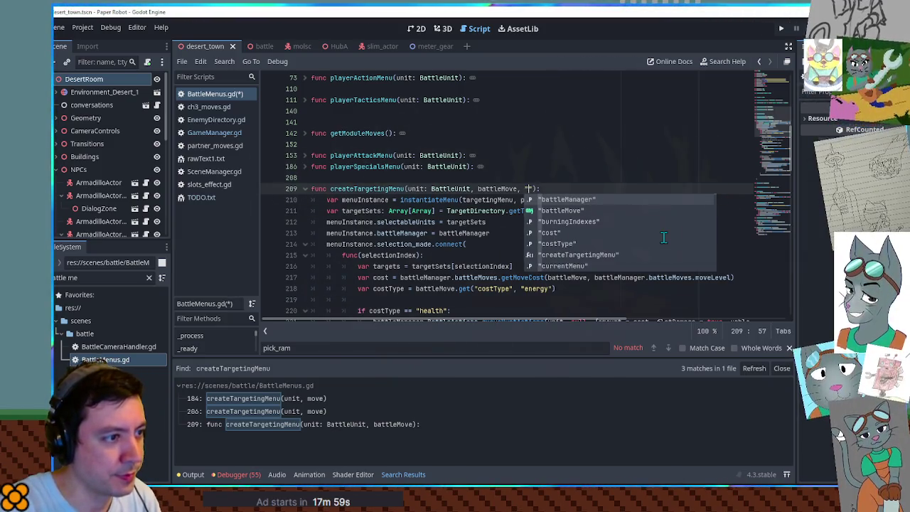
# Add an attackType: String parameter to the createTargetingMenu signature
pyautogui.press('BackSpace')
pyautogui.write('attackType: String')
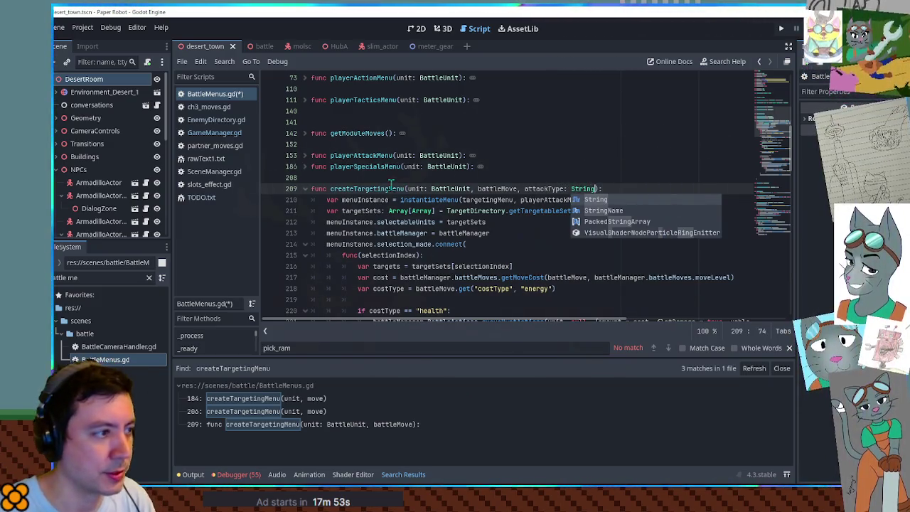
pyautogui.click(305, 167)
pyautogui.click(304, 155)
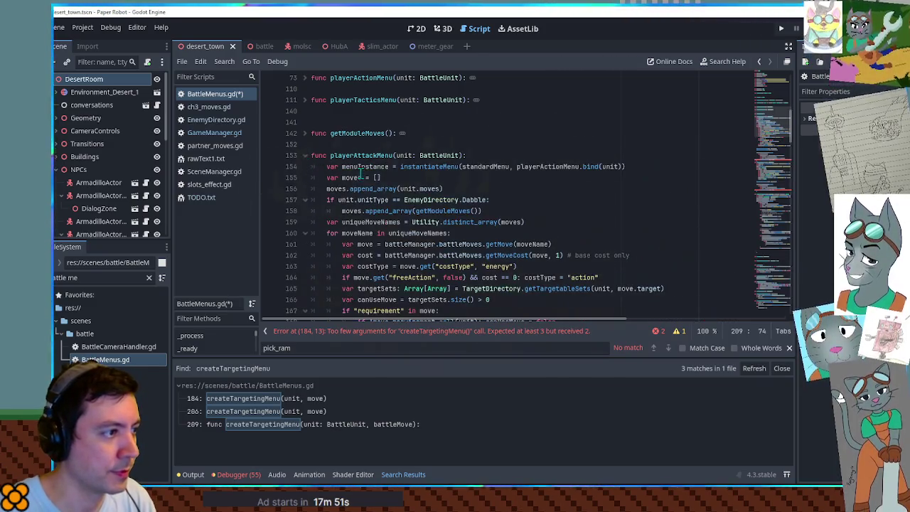
pyautogui.scroll(-8, 348, 171)
# Pass "attack" in the line 184 call and "special" in the line 206 call
pyautogui.click(474, 232)
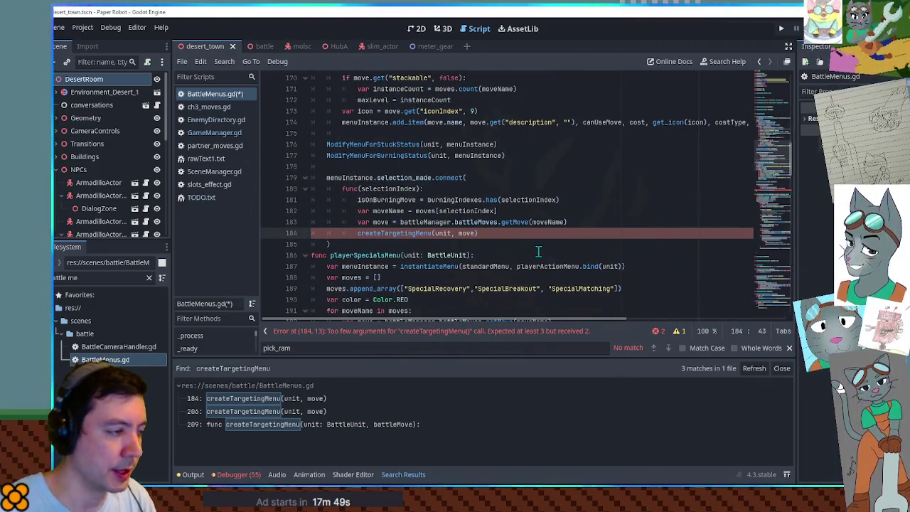
pyautogui.write(', "art')
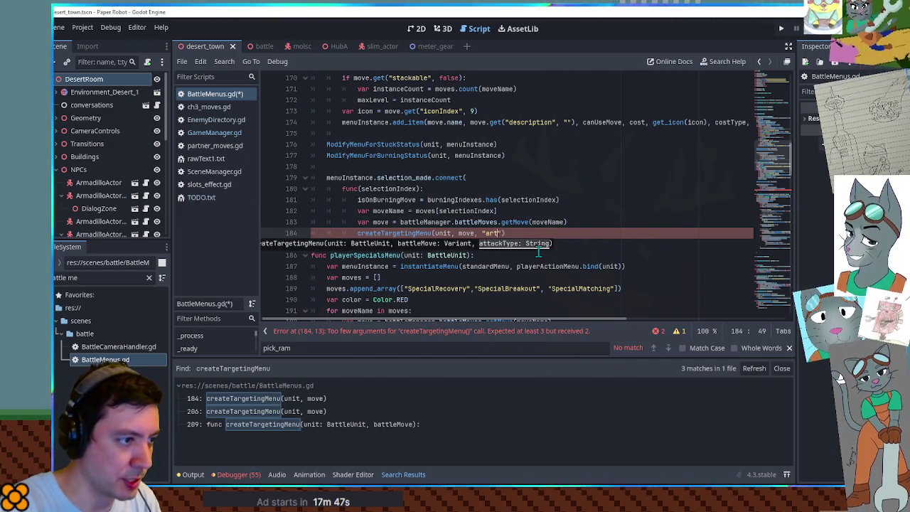
pyautogui.write('ack')
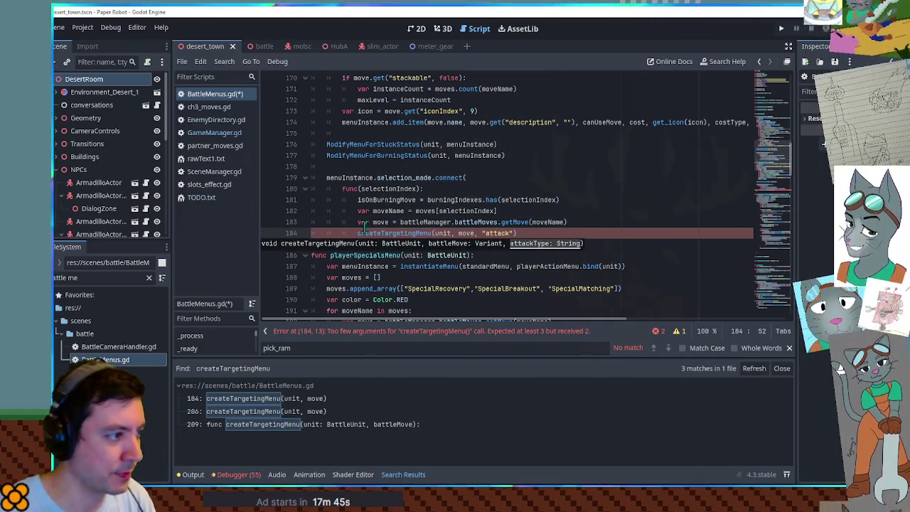
pyautogui.scroll(-5, 427, 199)
pyautogui.click(476, 243)
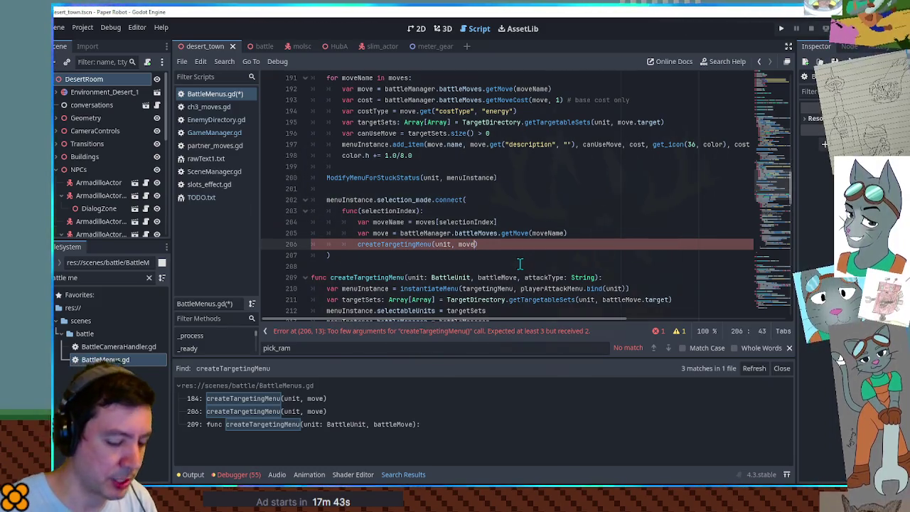
pyautogui.write(', "special')
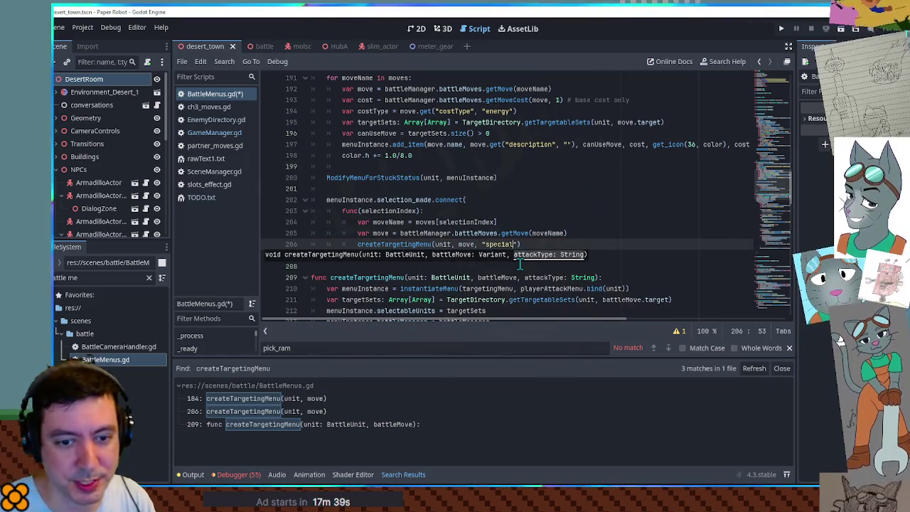
pyautogui.scroll(-3, 568, 284)
pyautogui.press('Down')
pyautogui.press('Down')
pyautogui.press('Down')
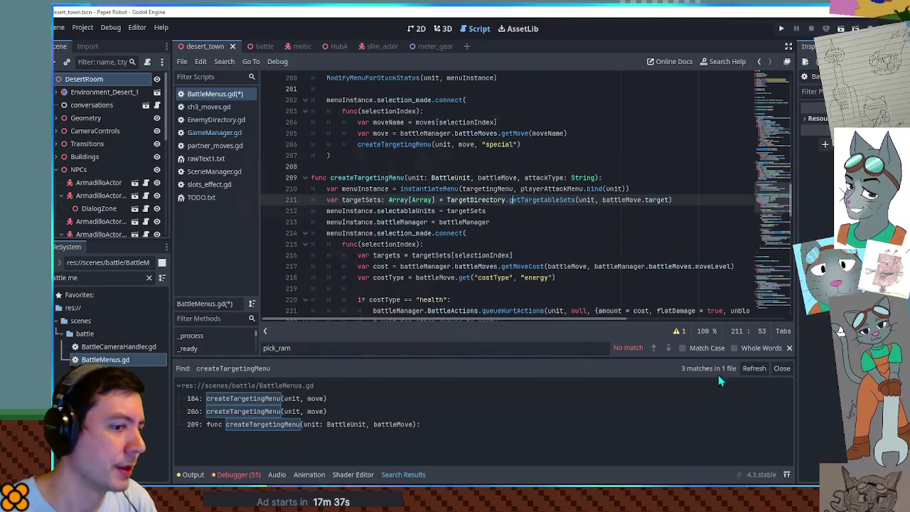
pyautogui.click(781, 368)
# Start an if attackType == "attack": block with a scrap comment at line 250
pyautogui.doubleClick(359, 177)
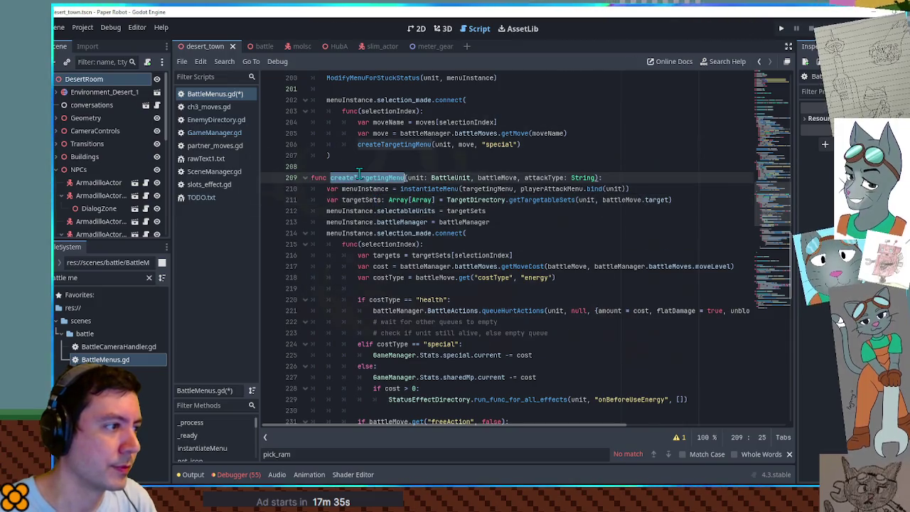
pyautogui.doubleClick(550, 177)
pyautogui.scroll(-3, 341, 222)
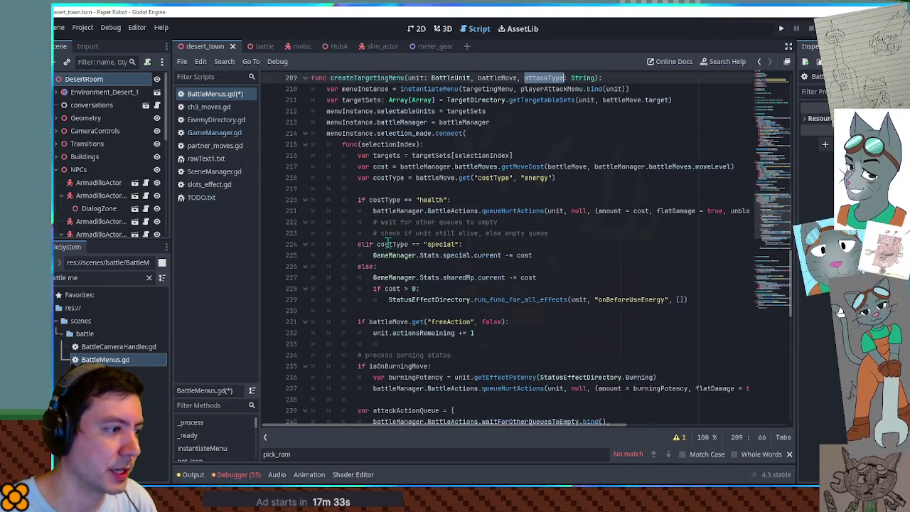
pyautogui.scroll(-5, 343, 144)
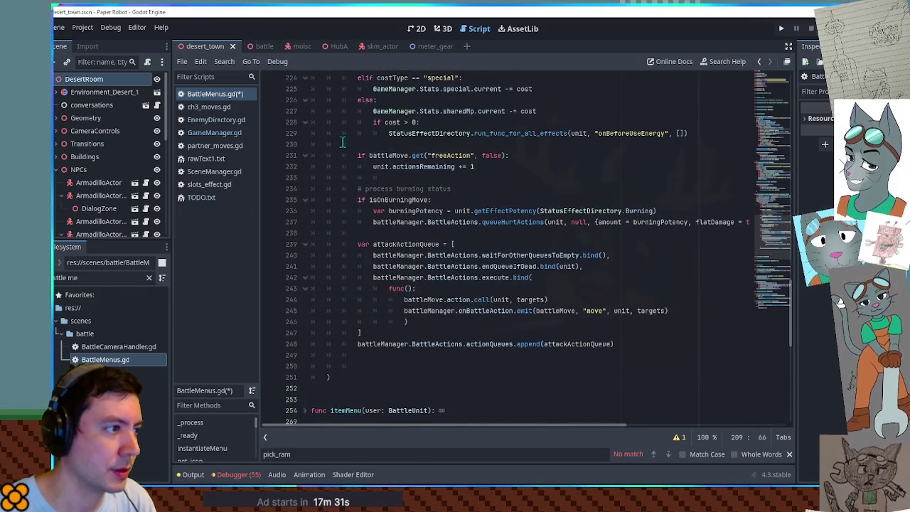
pyautogui.scroll(-2, 356, 153)
pyautogui.click(359, 290)
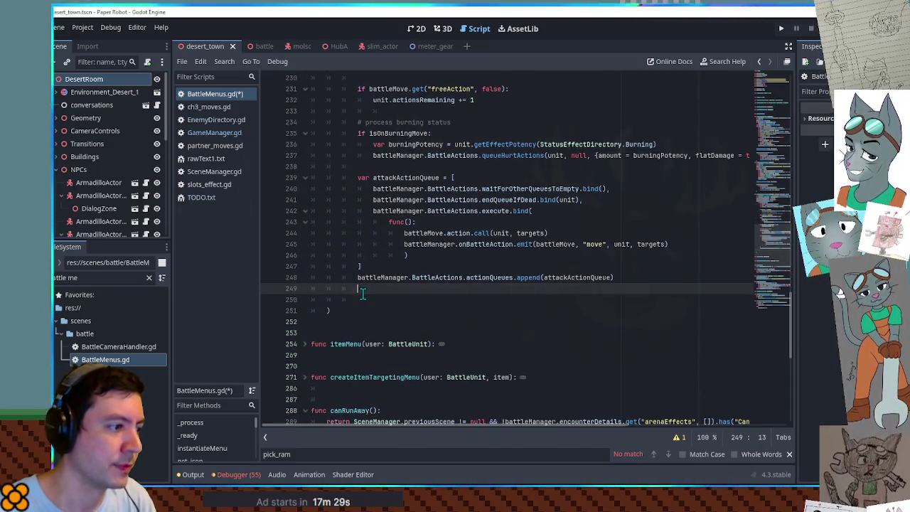
pyautogui.click(364, 299)
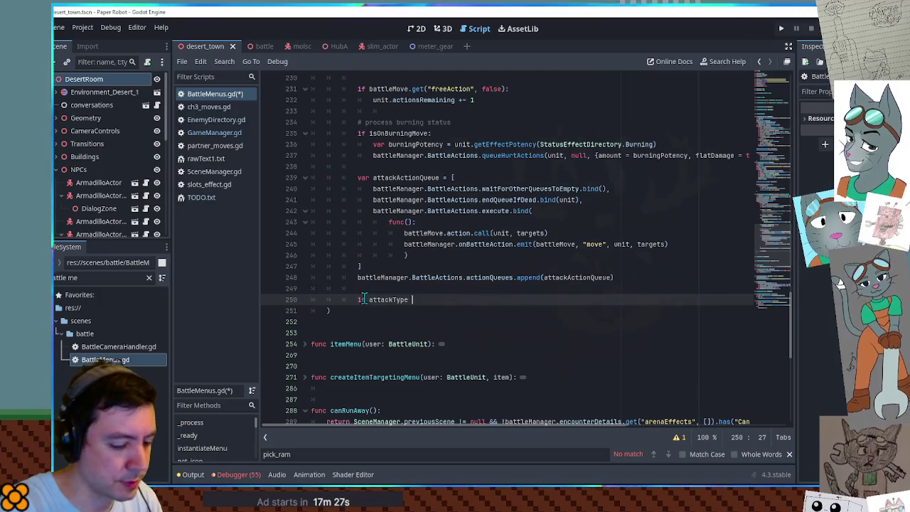
pyautogui.write('== "attack')
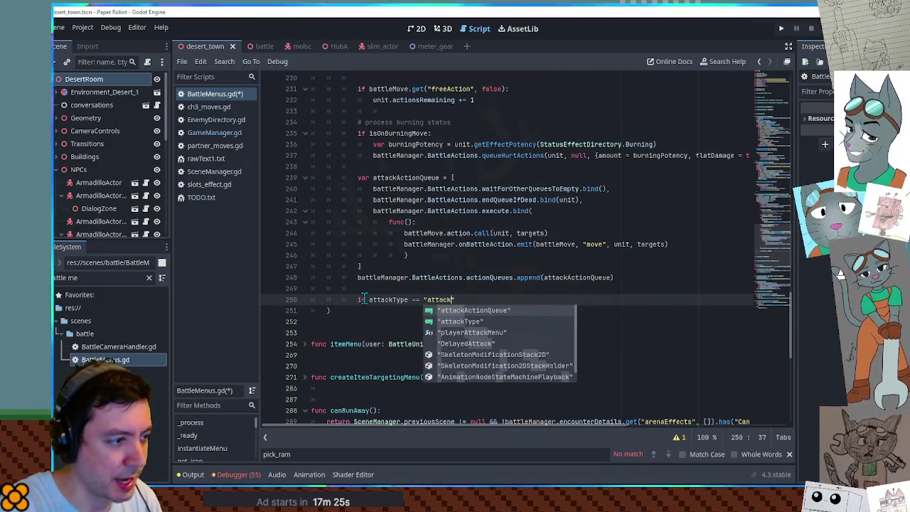
pyautogui.write('":')
pyautogui.press('Return')
pyautogui.write('# log move for scrap')
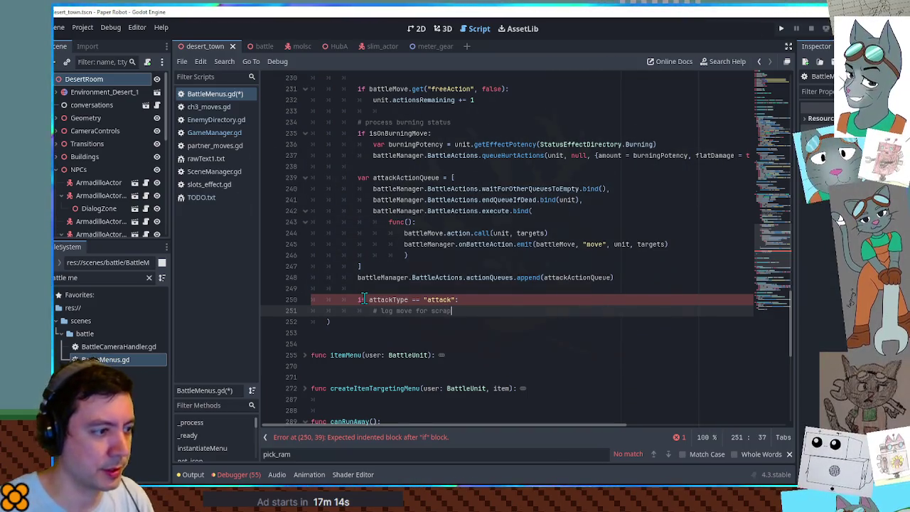
pyautogui.press('Return')
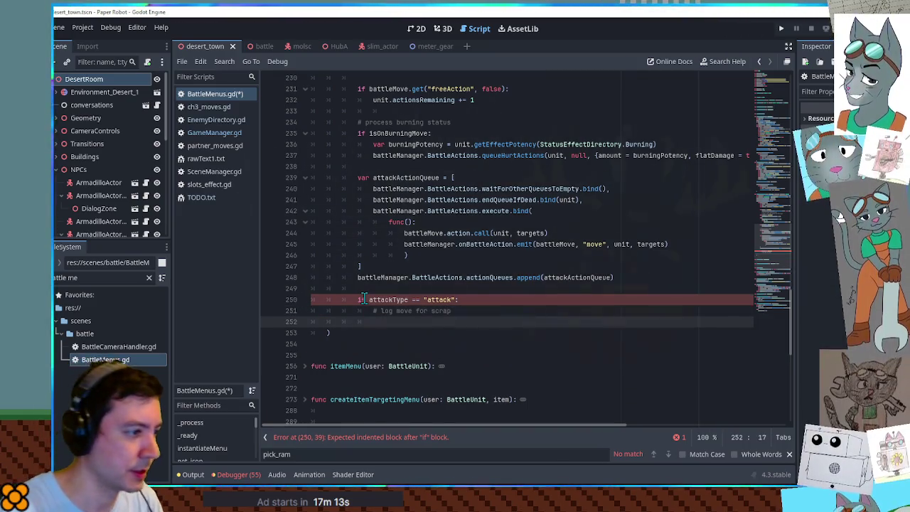
# Add GameManager.Stats.scrap.recentMoveList.append() inside the attack block, checking the key in GameManager.gd
pyautogui.click(215, 134)
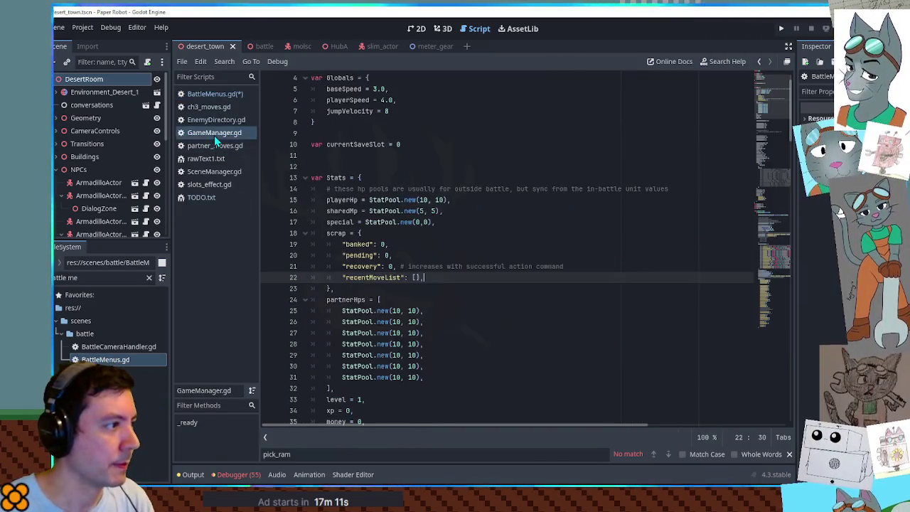
pyautogui.doubleClick(369, 279)
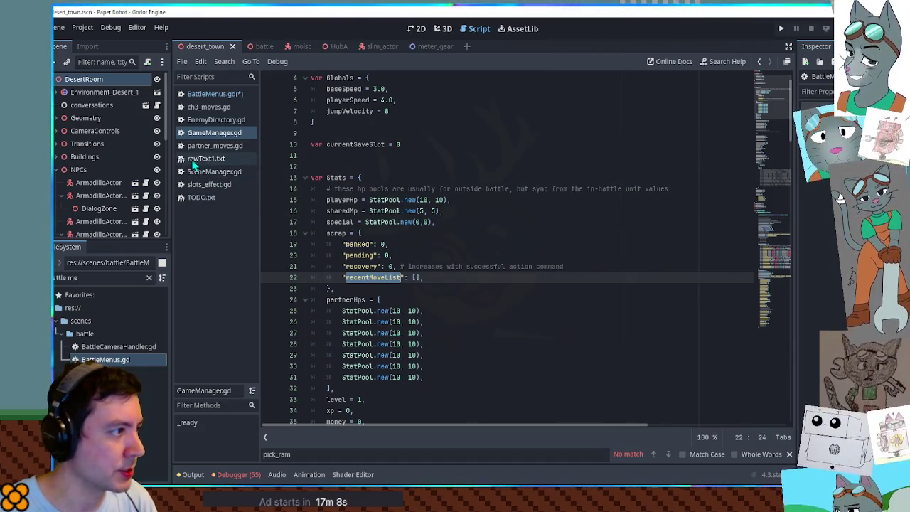
pyautogui.click(214, 94)
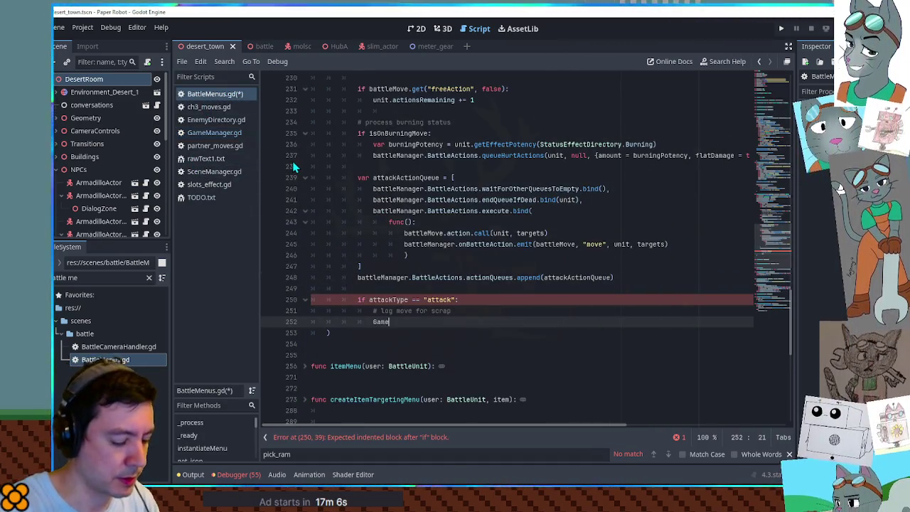
pyautogui.write('Manager.stat')
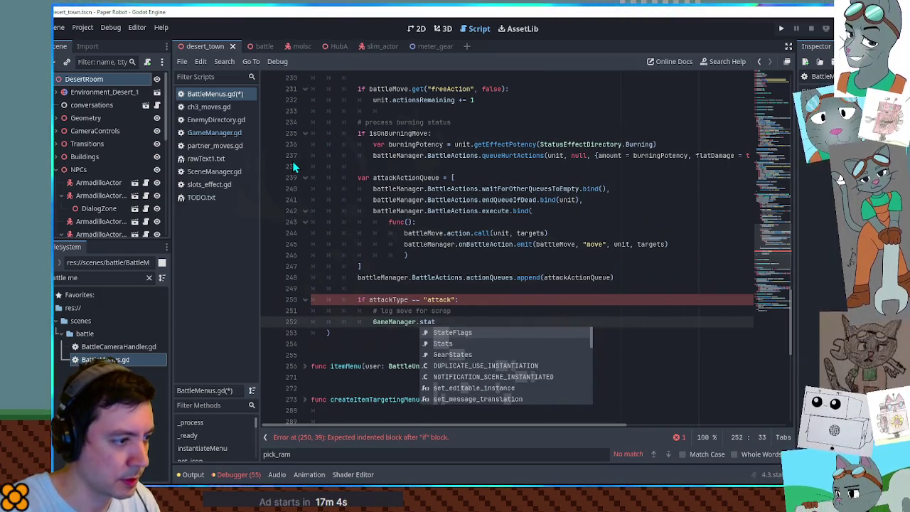
pyautogui.press('Return')
pyautogui.write('.scrap.recentMoveList.app')
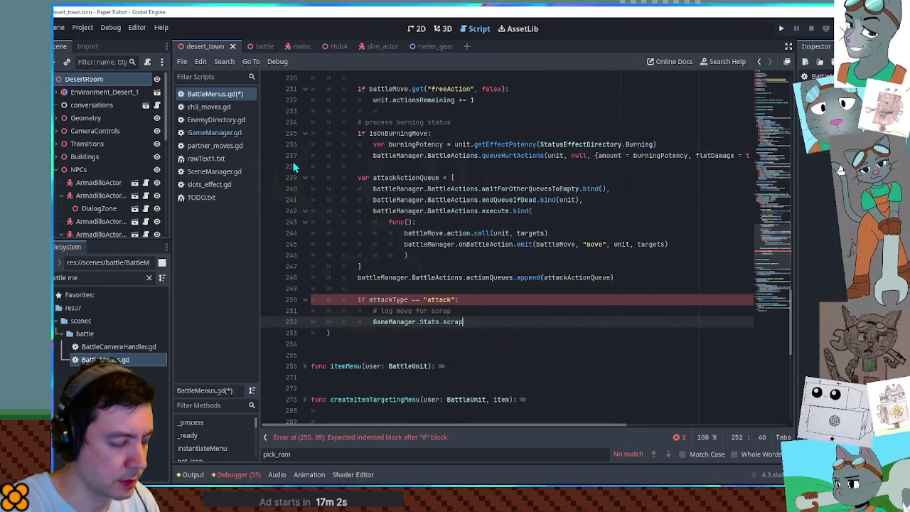
pyautogui.write('end(')
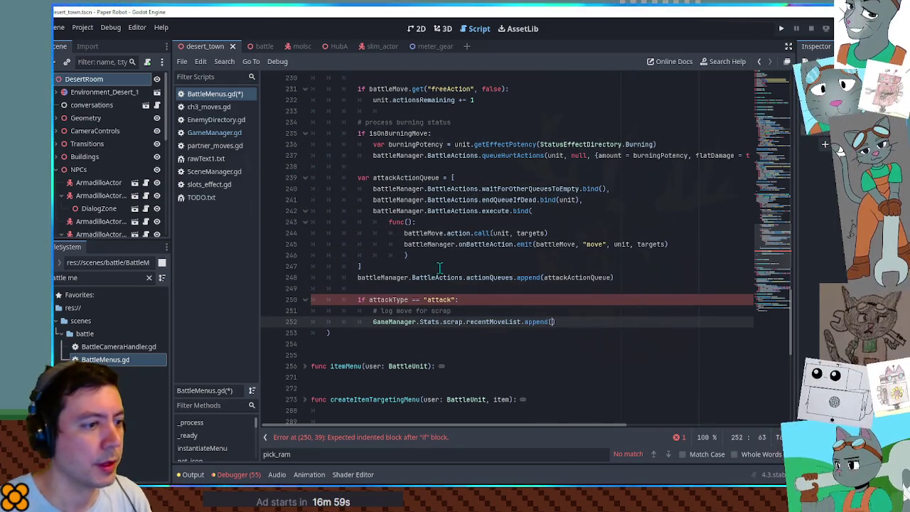
pyautogui.doubleClick(554, 244)
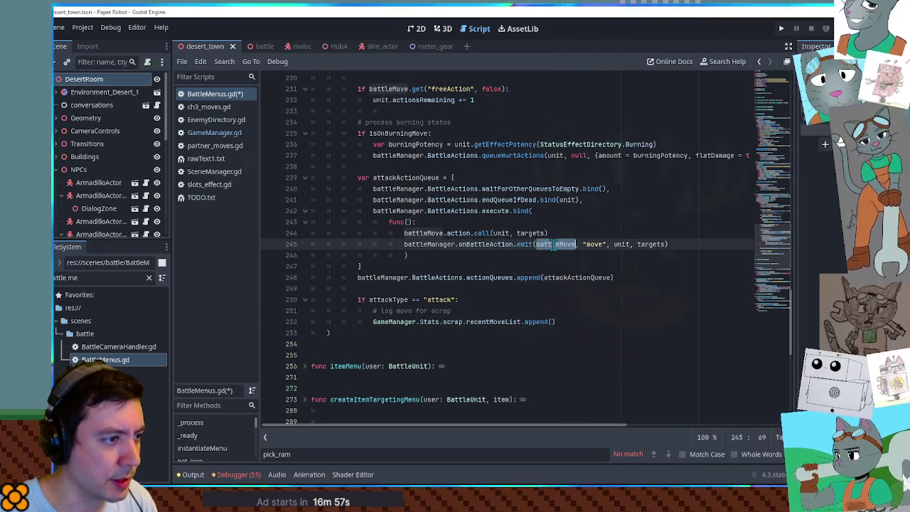
pyautogui.scroll(8, 409, 255)
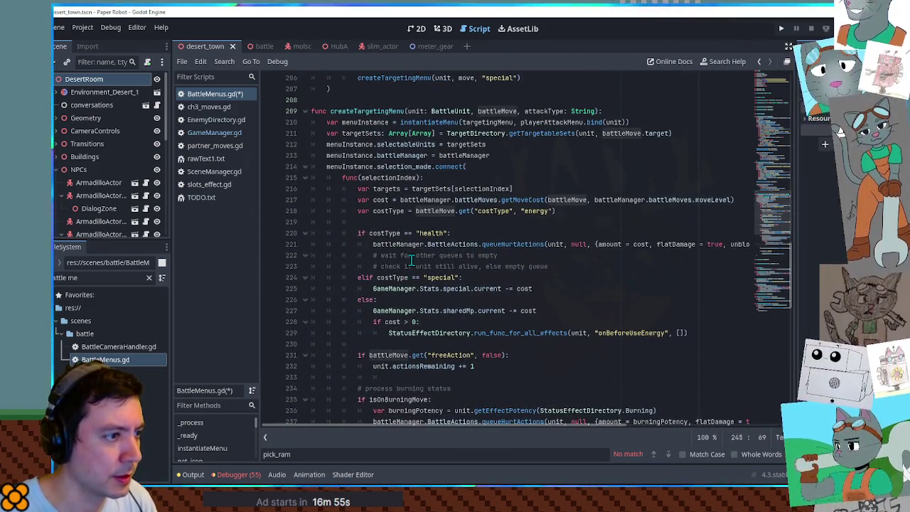
pyautogui.doubleClick(430, 213)
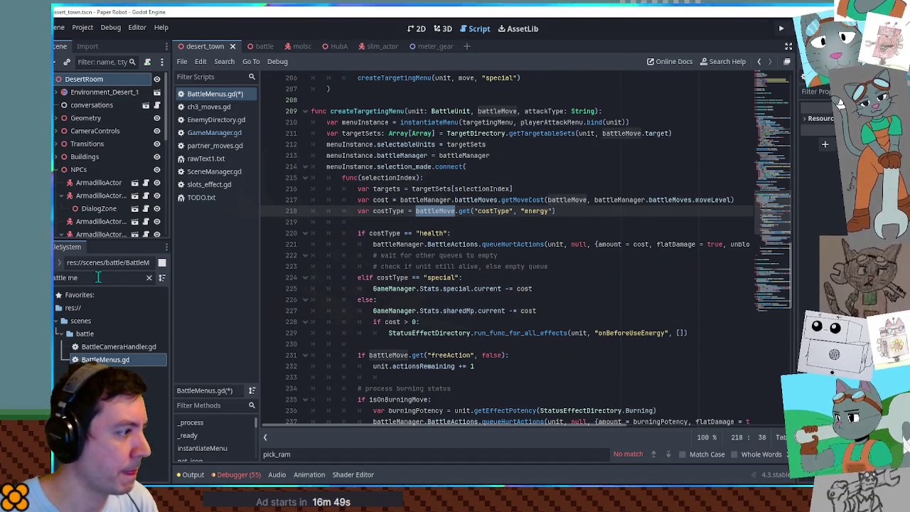
pyautogui.hotkey('ctrl', 'a')
# Open player_moves.gd via a 'player mov' filter and review the BigSpring move definition
pyautogui.write('playermo')
pyautogui.press('BackSpace')
pyautogui.press('BackSpace')
pyautogui.write('mov')
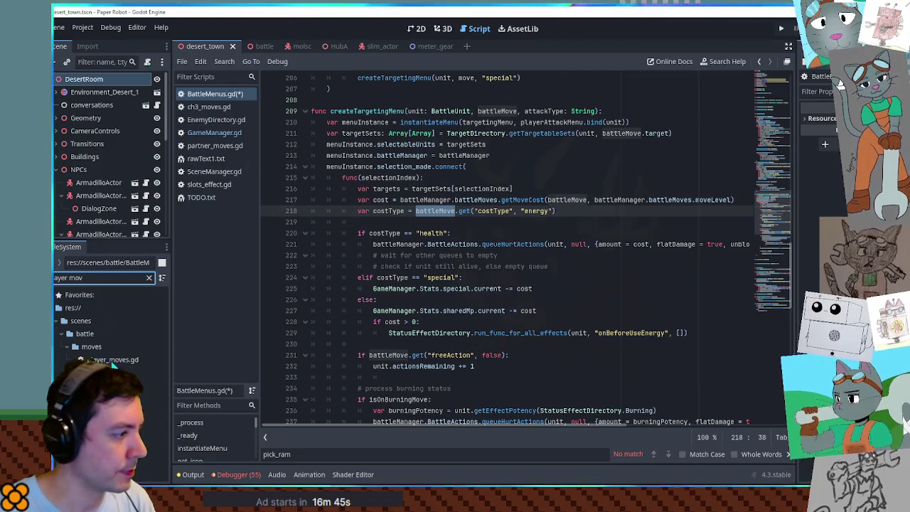
pyautogui.doubleClick(113, 360)
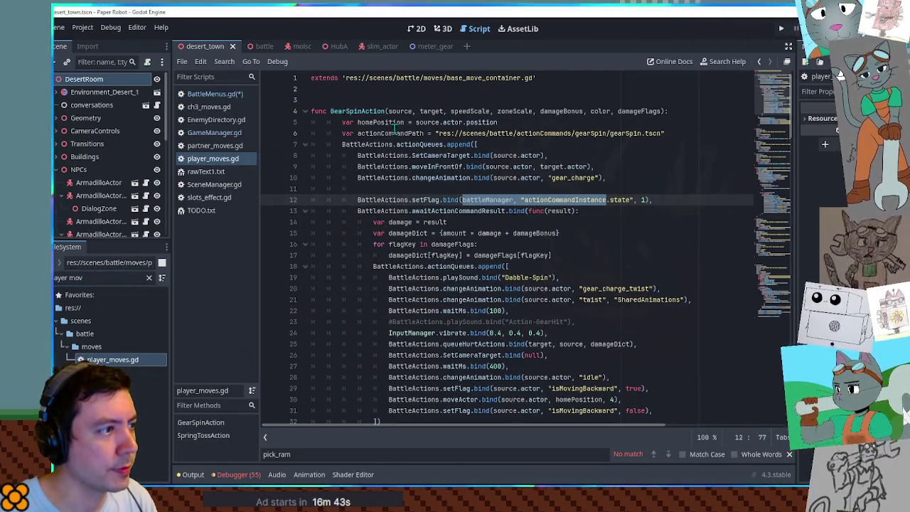
pyautogui.moveTo(775, 93); pyautogui.dragTo(781, 233)
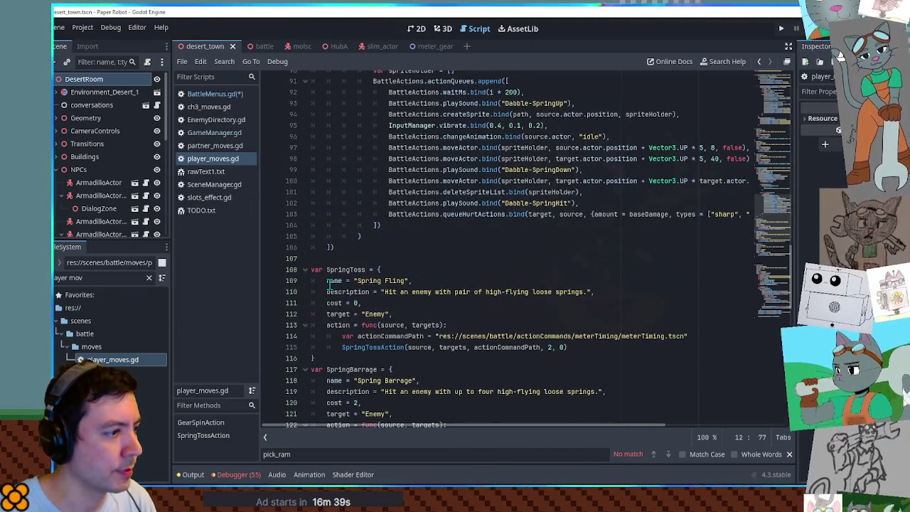
pyautogui.scroll(-5, 362, 280)
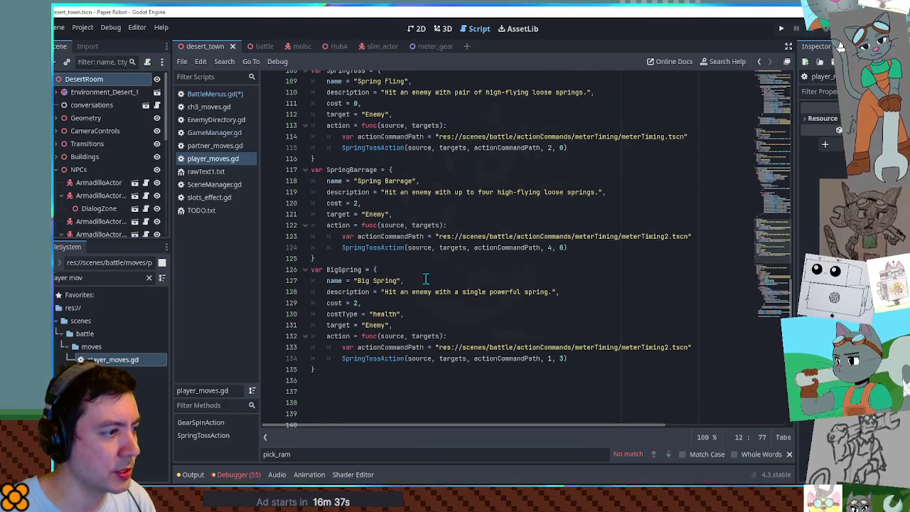
pyautogui.doubleClick(335, 280)
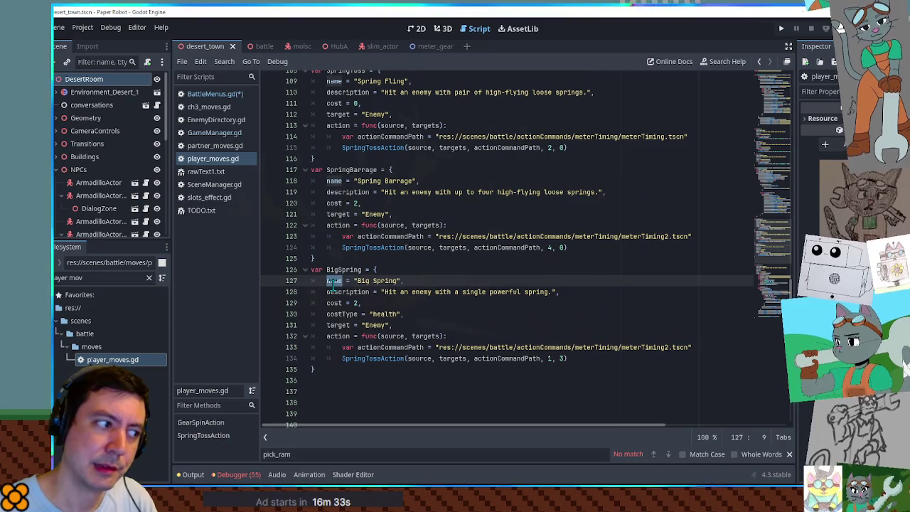
pyautogui.doubleClick(334, 269)
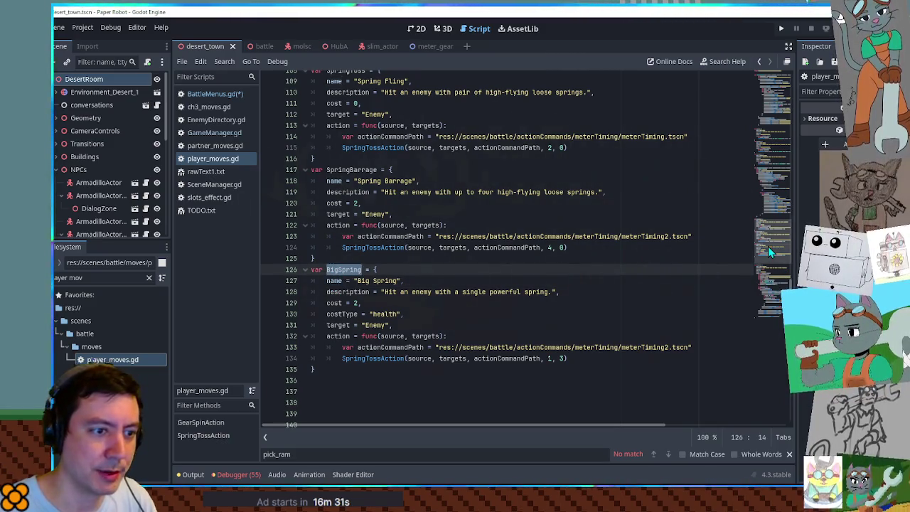
pyautogui.scroll(-14, 768, 246)
pyautogui.scroll(6, 768, 246)
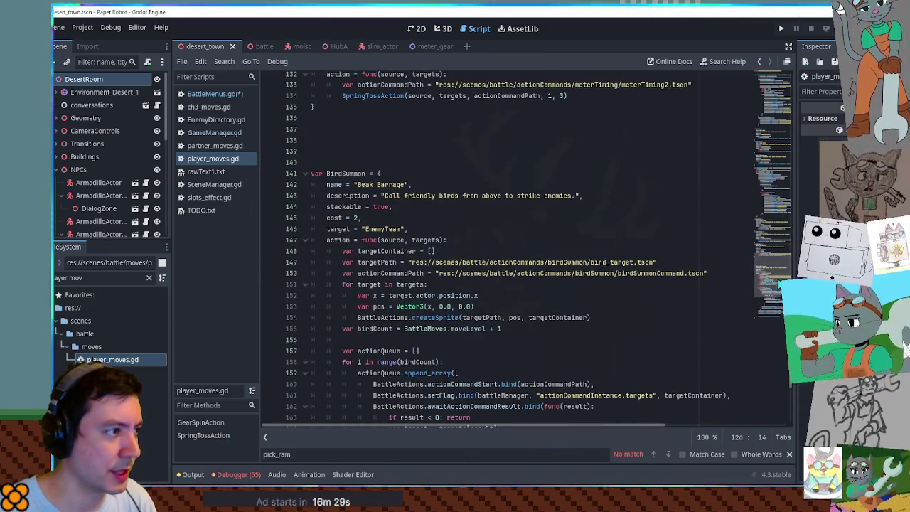
# Clear the file filter and open base_move_container.gd from the moves folder
pyautogui.click(93, 347)
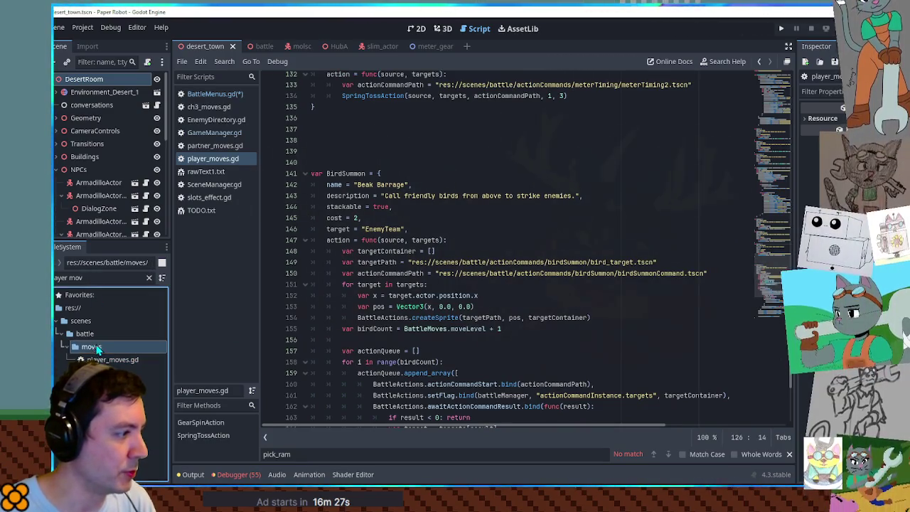
pyautogui.click(149, 278)
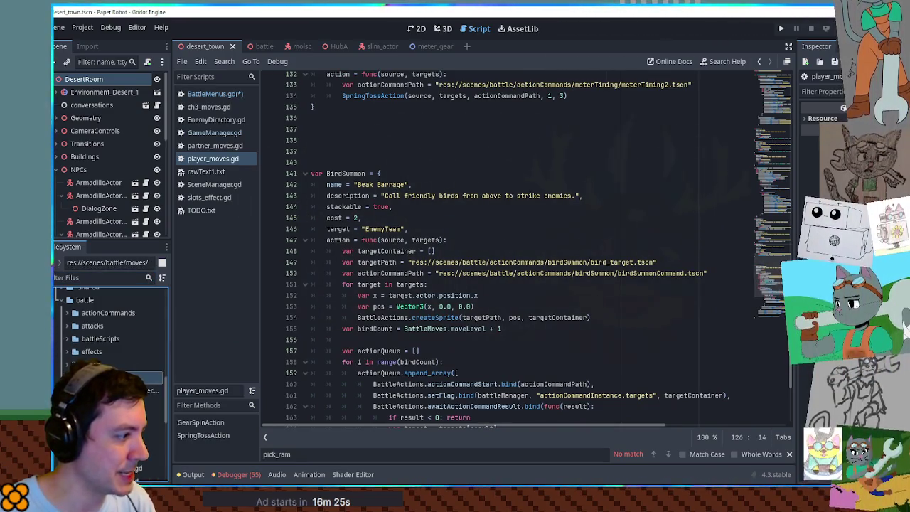
pyautogui.scroll(-5, 111, 330)
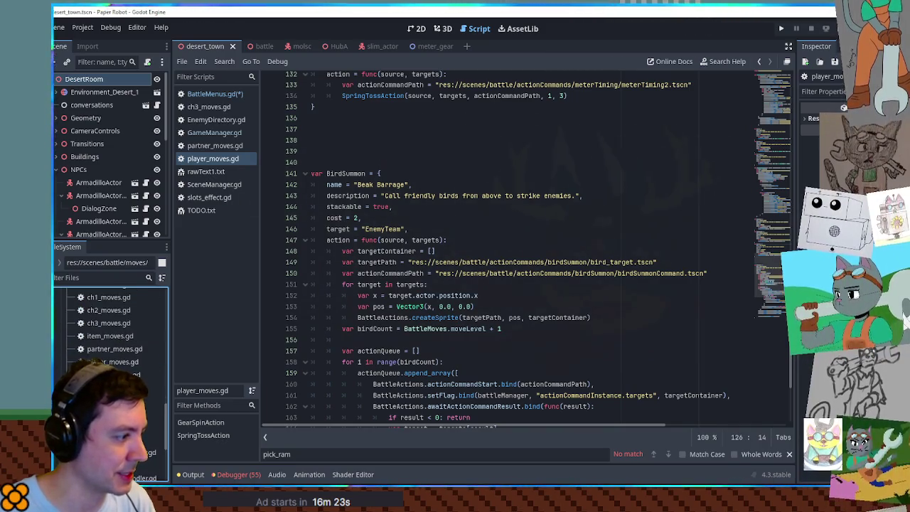
pyautogui.scroll(2, 110, 327)
pyautogui.click(111, 320)
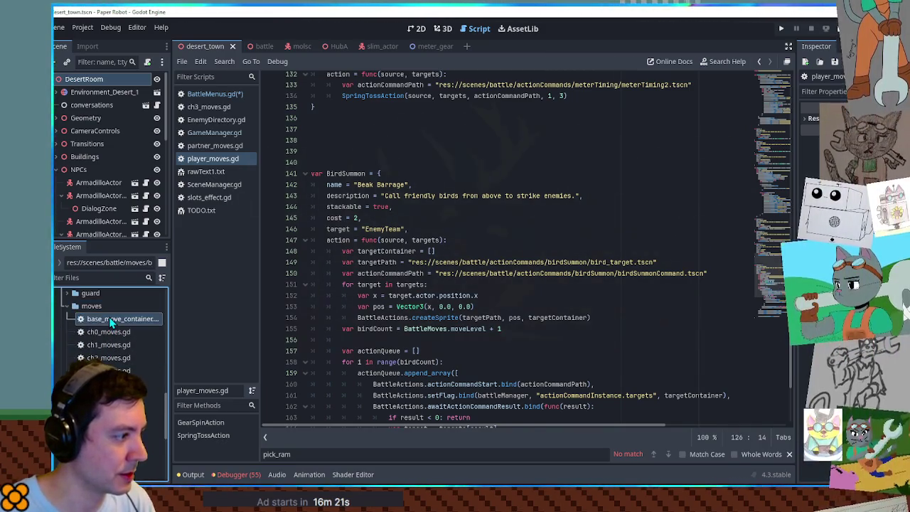
pyautogui.doubleClick(110, 320)
pyautogui.scroll(-10, 774, 111)
pyautogui.moveTo(774, 142); pyautogui.dragTo(772, 66)
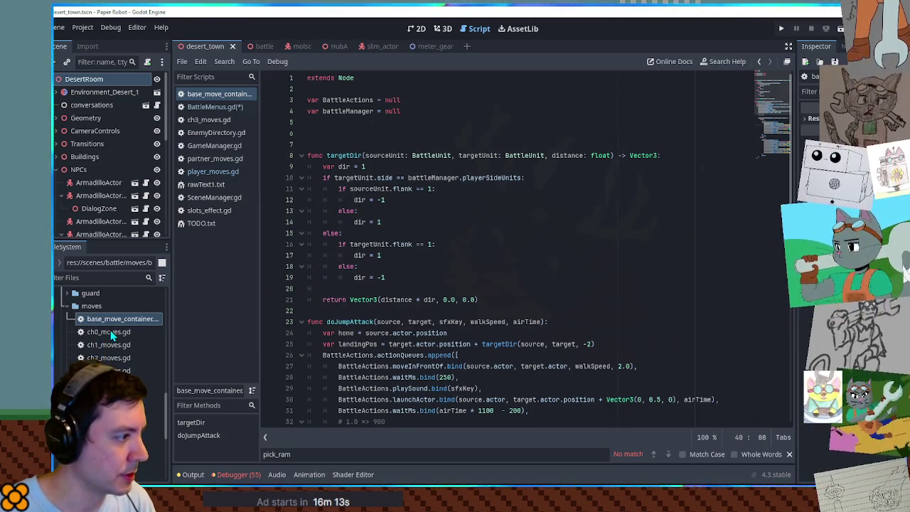
pyautogui.click(67, 305)
pyautogui.doubleClick(114, 422)
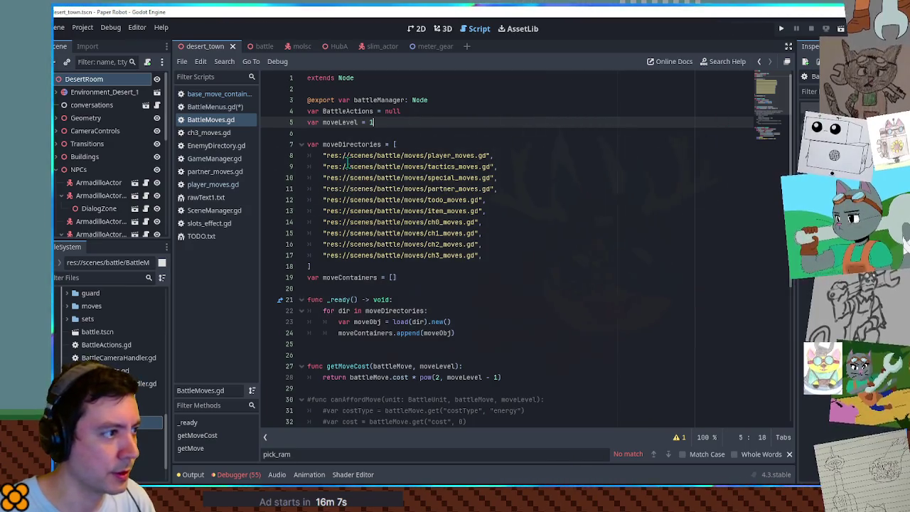
pyautogui.doubleClick(352, 145)
pyautogui.scroll(-4, 341, 214)
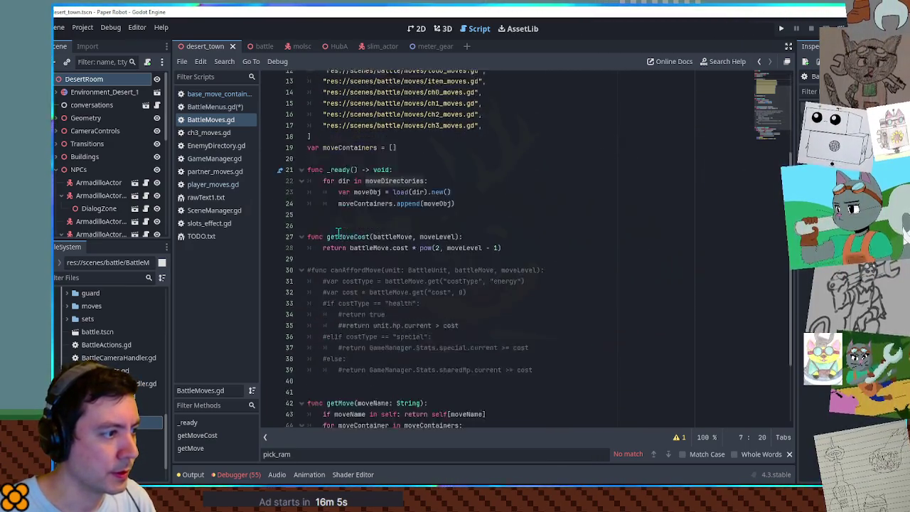
pyautogui.scroll(-3, 339, 234)
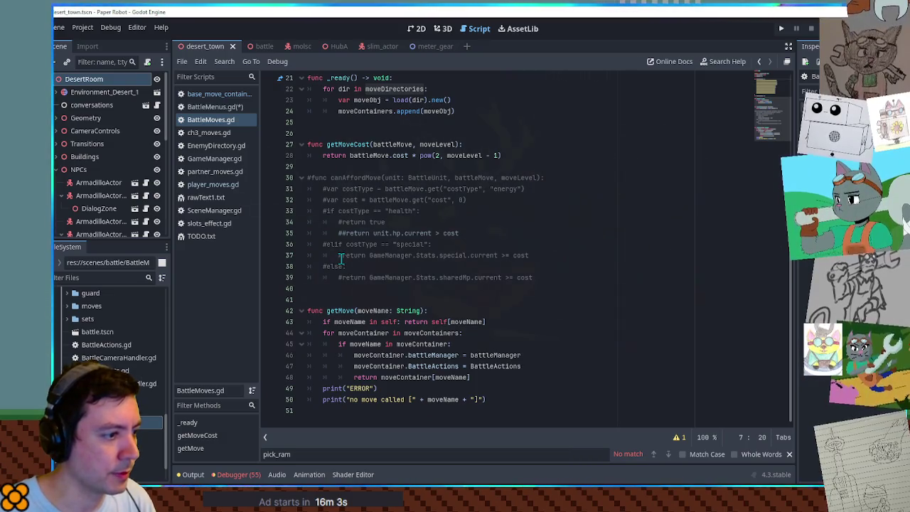
pyautogui.scroll(4, 340, 255)
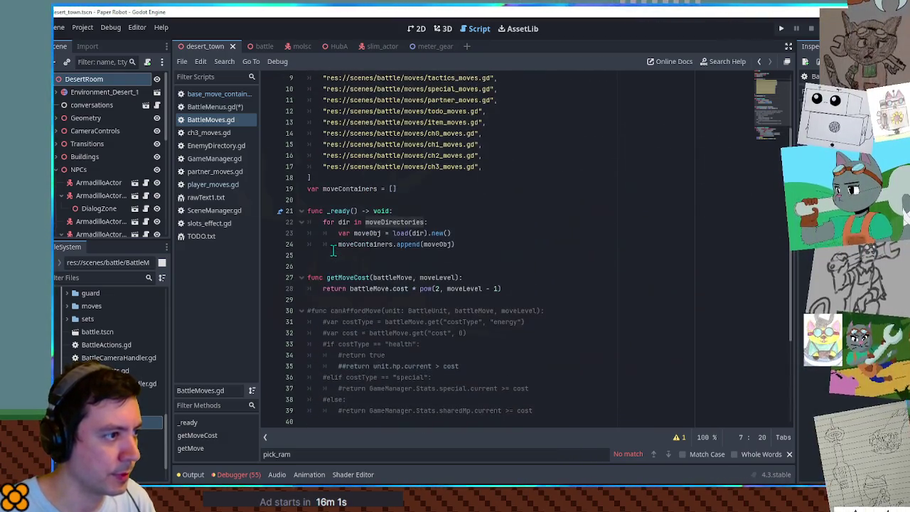
pyautogui.scroll(3, 332, 251)
pyautogui.scroll(-4, 332, 251)
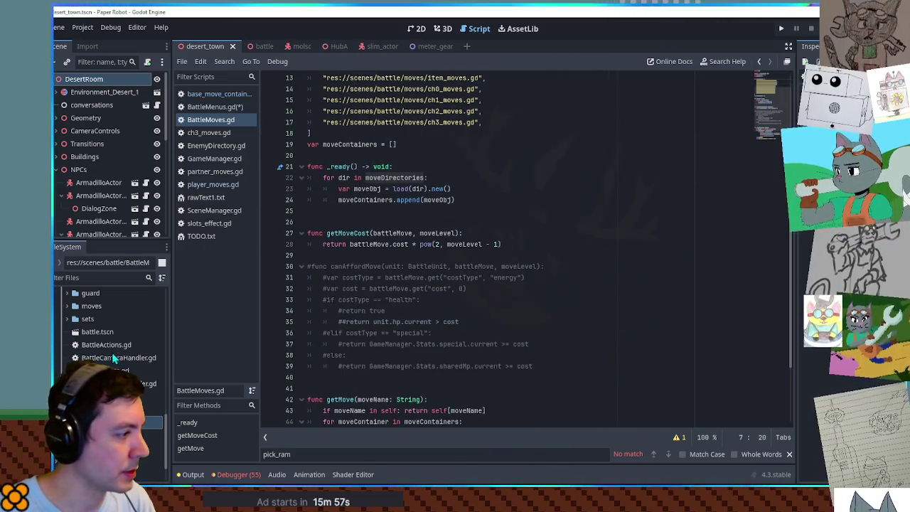
pyautogui.scroll(2, 71, 344)
pyautogui.scroll(2, 65, 342)
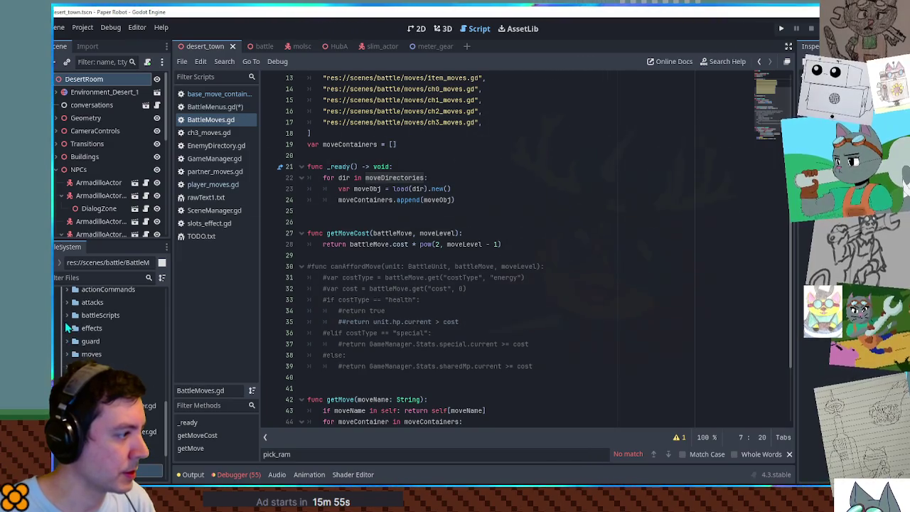
pyautogui.scroll(-4, 84, 323)
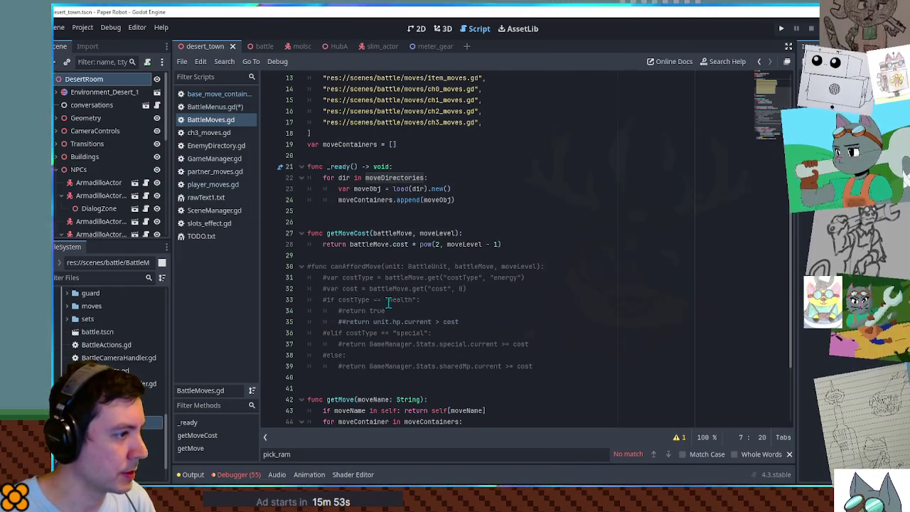
pyautogui.scroll(3, 388, 303)
pyautogui.scroll(-2, 389, 294)
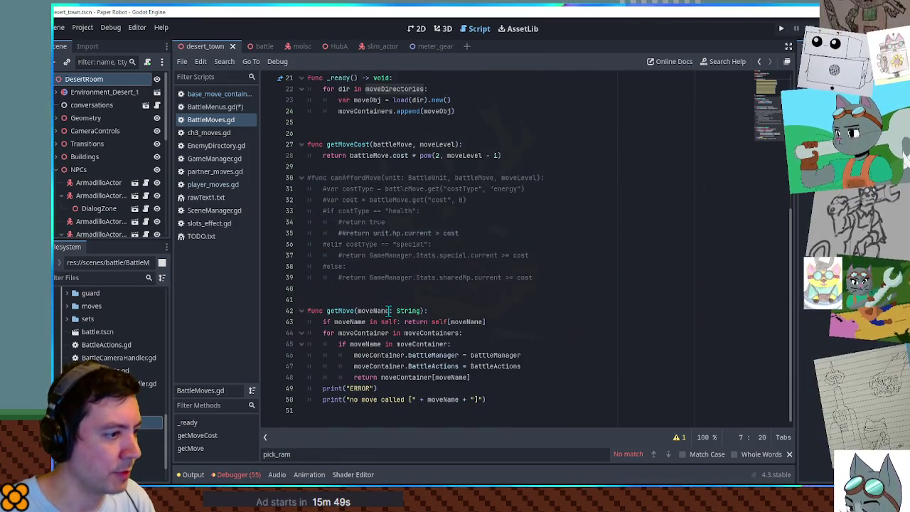
pyautogui.doubleClick(379, 311)
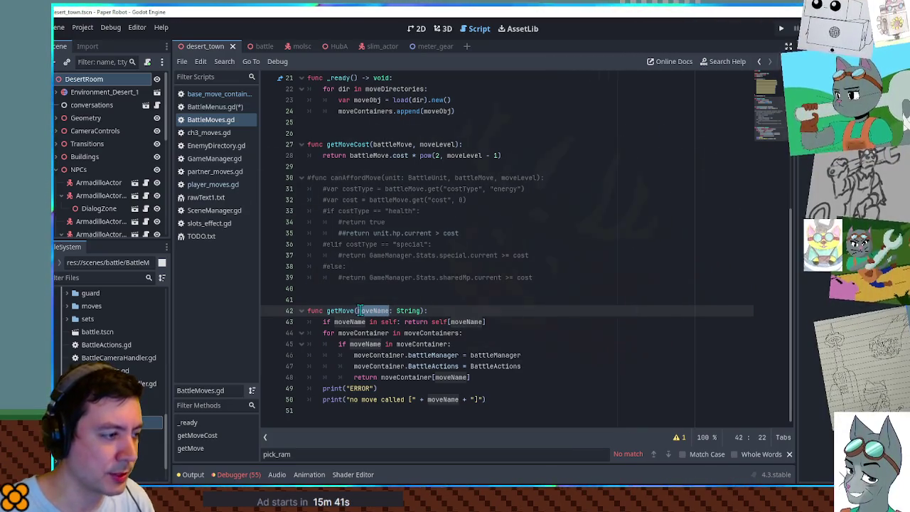
pyautogui.doubleClick(335, 311)
pyautogui.hotkey('ctrl', 'shift', 'f')
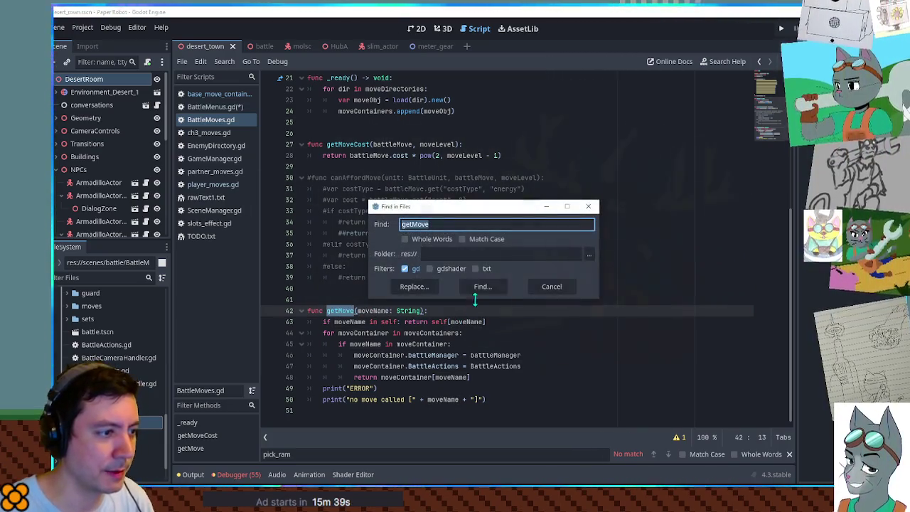
pyautogui.click(481, 286)
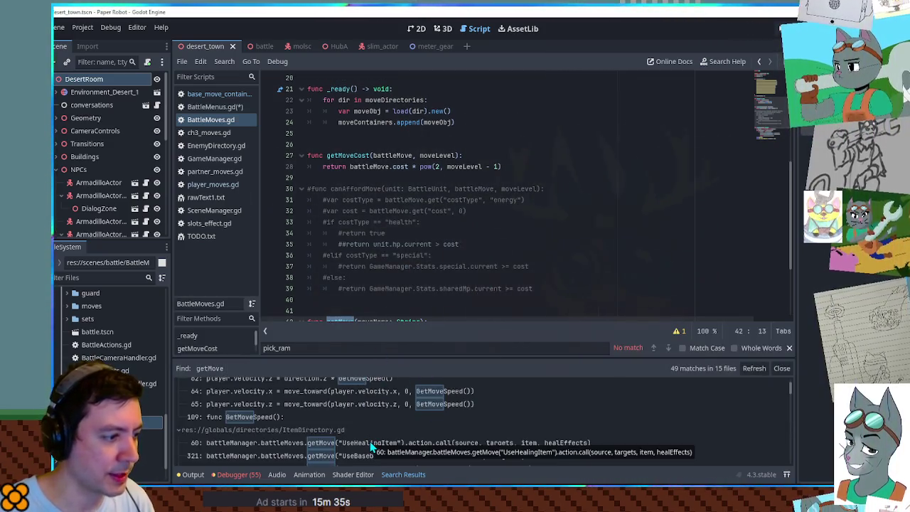
pyautogui.scroll(-5, 398, 444)
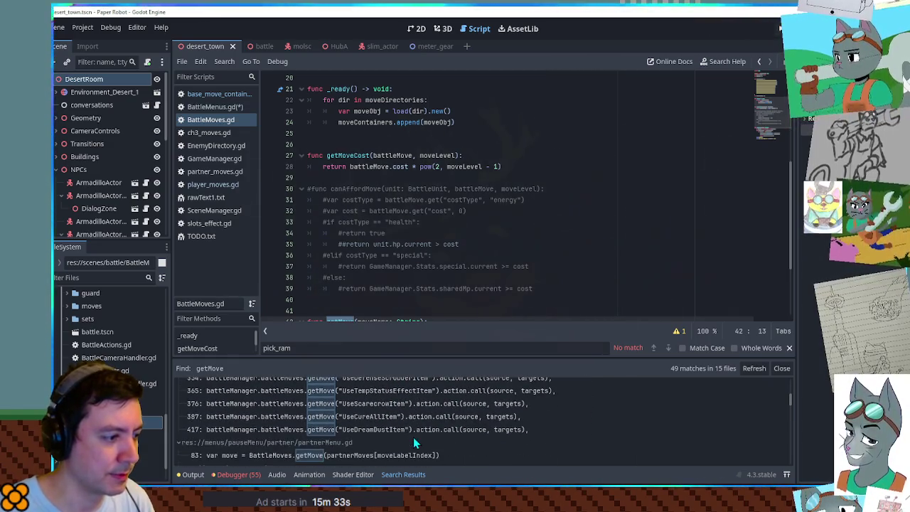
pyautogui.scroll(-3, 416, 441)
pyautogui.scroll(-3, 415, 439)
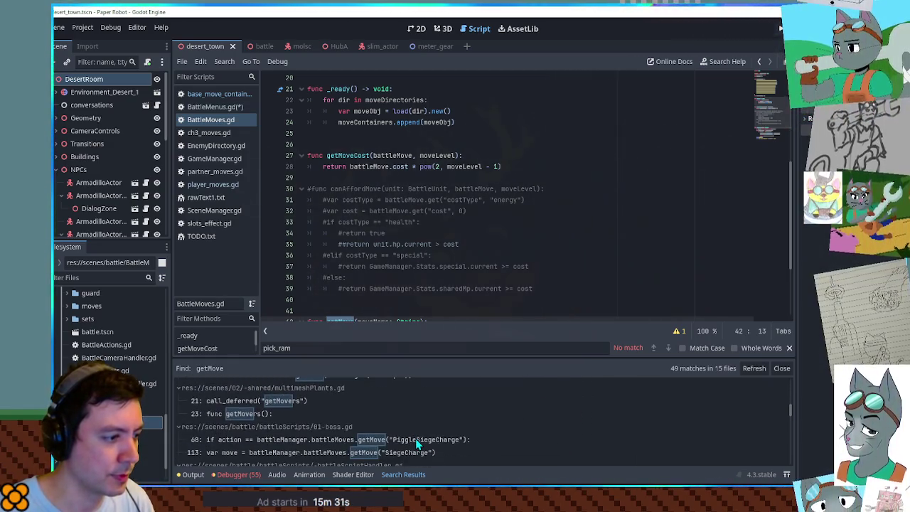
pyautogui.scroll(-3, 415, 438)
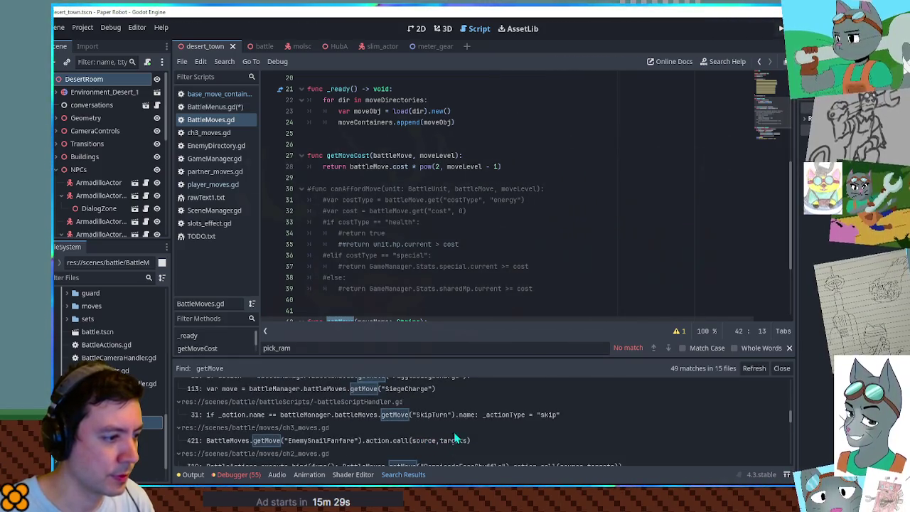
pyautogui.click(627, 266)
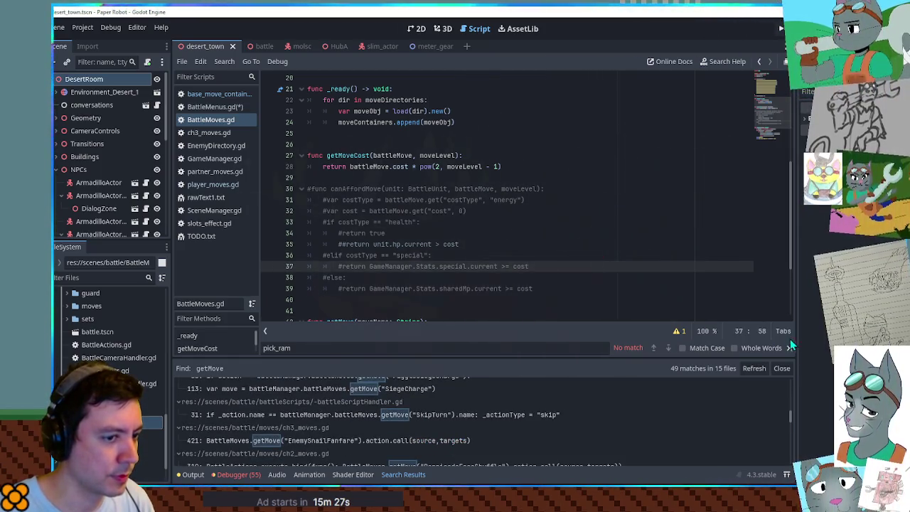
pyautogui.click(780, 368)
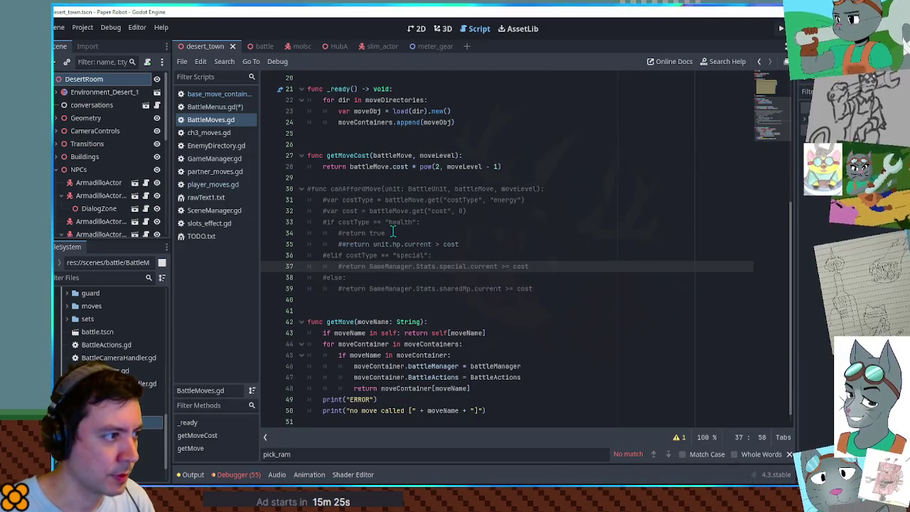
pyautogui.scroll(4, 427, 249)
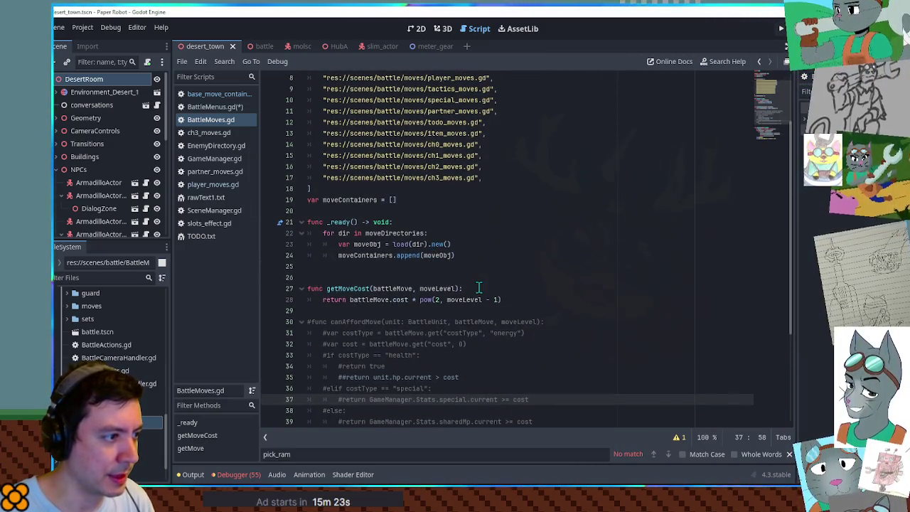
pyautogui.doubleClick(376, 255)
pyautogui.scroll(-4, 377, 254)
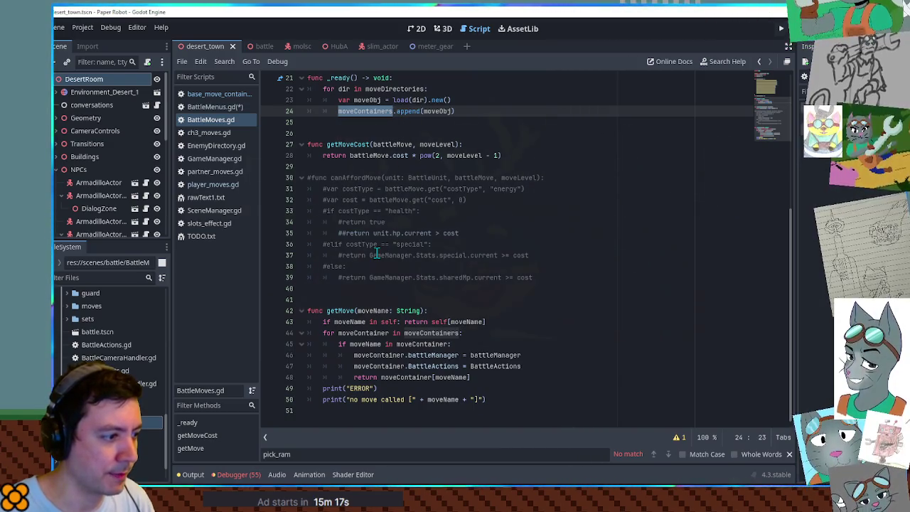
pyautogui.scroll(3, 377, 255)
pyautogui.scroll(4, 377, 254)
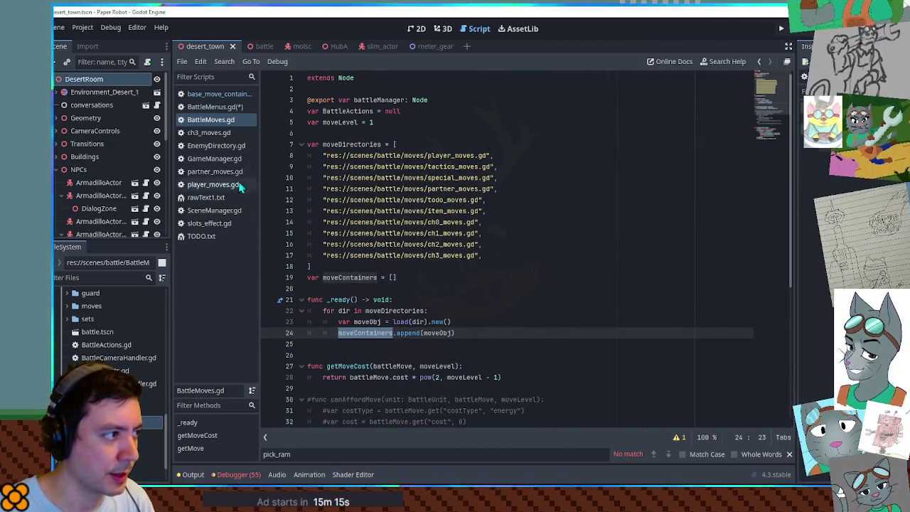
pyautogui.click(216, 108)
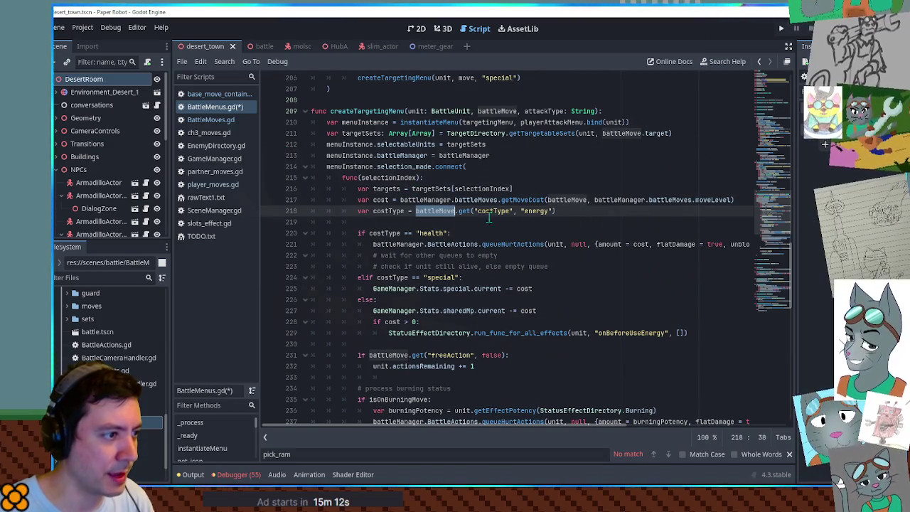
# Make line 252 read recentMoveList.append(battleMove.name) and save BattleMenus.gd
pyautogui.moveTo(765, 217)
pyautogui.mouseDown()
pyautogui.moveTo(768, 258)
pyautogui.moveTo(768, 247)
pyautogui.mouseUp()
pyautogui.click(555, 214)
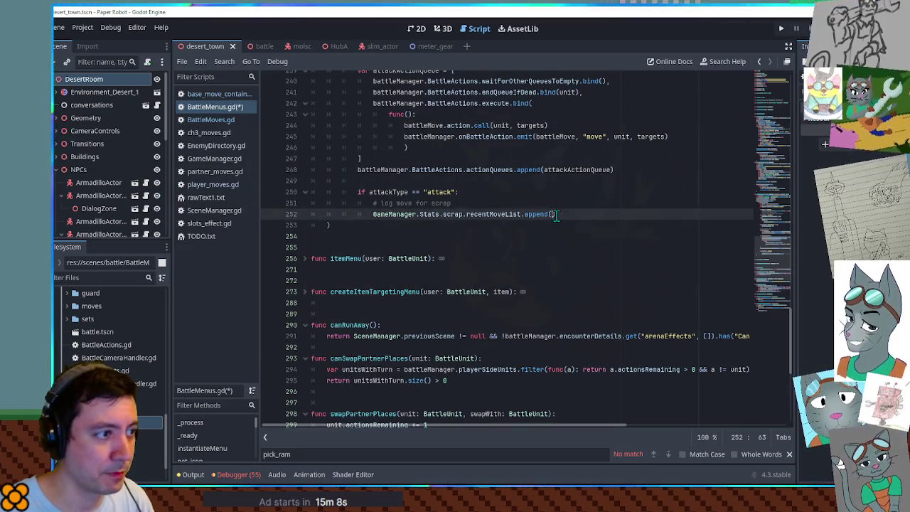
pyautogui.doubleClick(565, 136)
pyautogui.hotkey('ctrl', 'c')
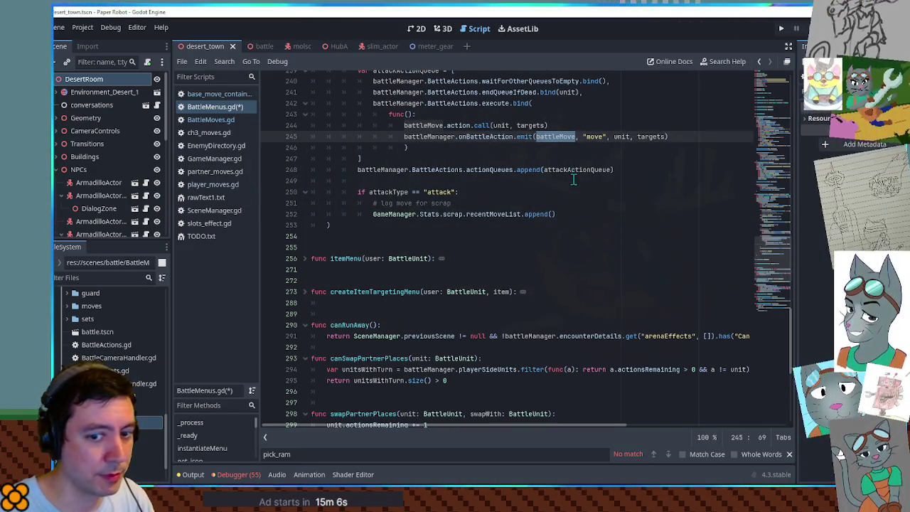
pyautogui.click(552, 214)
pyautogui.hotkey('ctrl', 'v')
pyautogui.write('.nam')
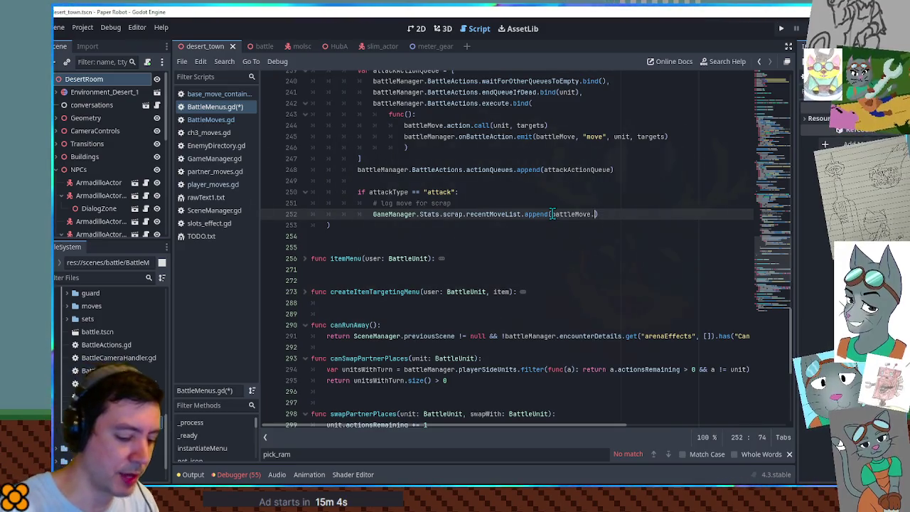
pyautogui.write('e')
pyautogui.hotkey('ctrl', 's')
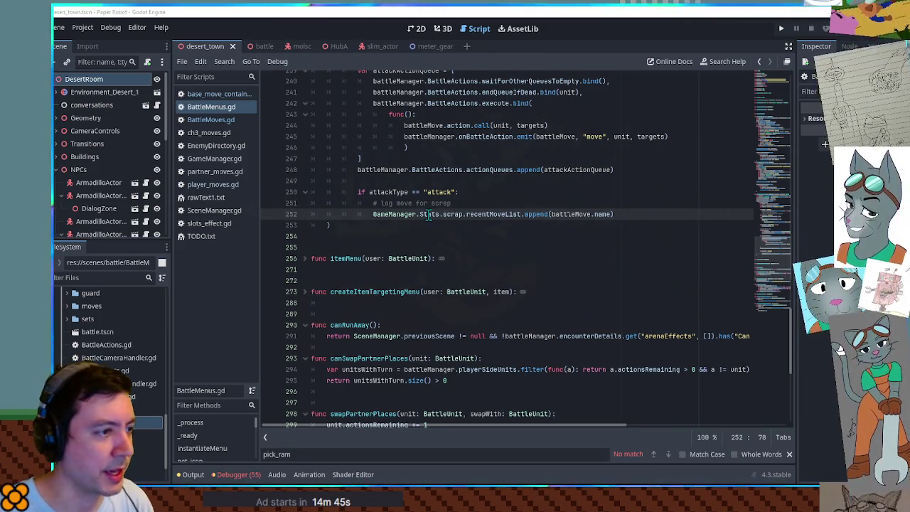
pyautogui.click(640, 214)
pyautogui.scroll(2, 619, 217)
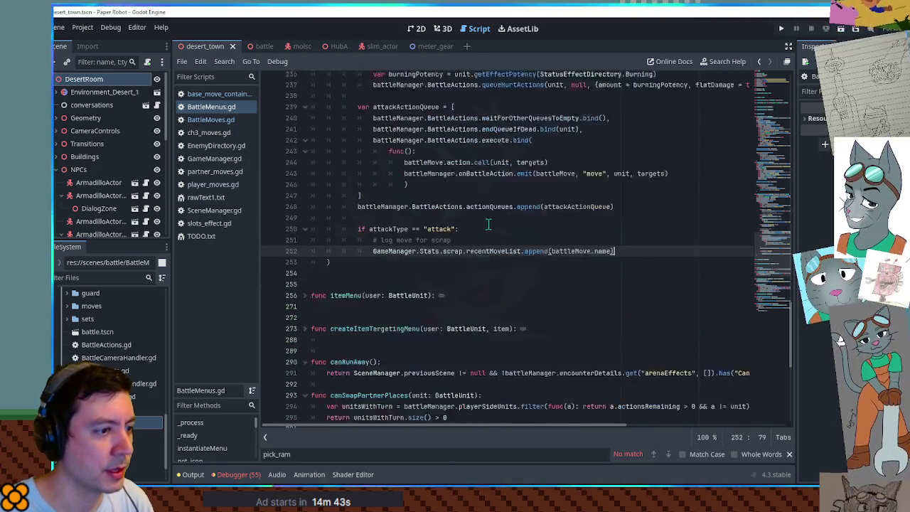
pyautogui.scroll(-2, 619, 217)
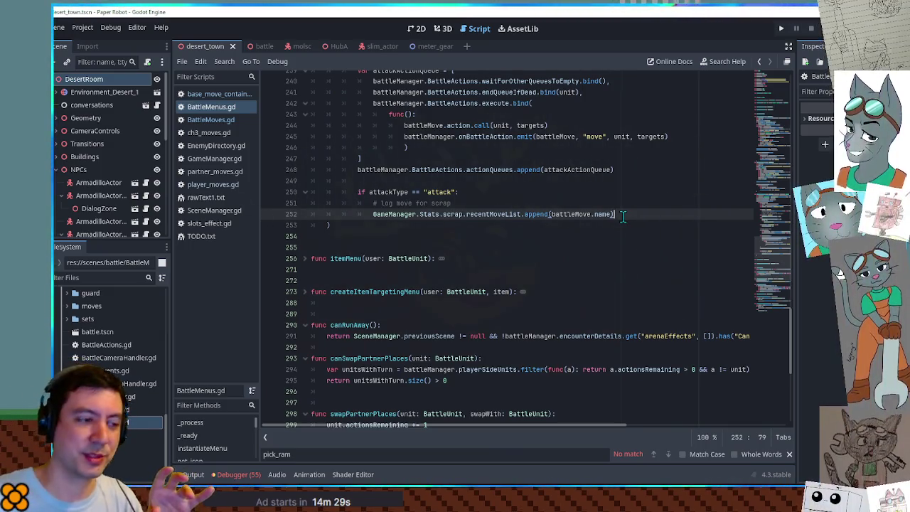
pyautogui.press('Return')
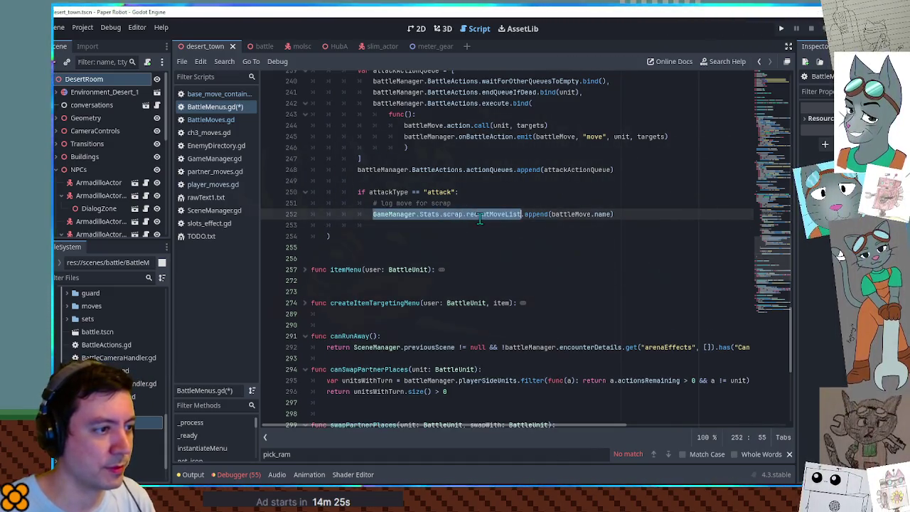
# Add an if GameManager.Stats.scrap.recentMoveList.size() > 6: check below the append
pyautogui.write('if GameManager.Stats.scrap.recentMoveList.size')
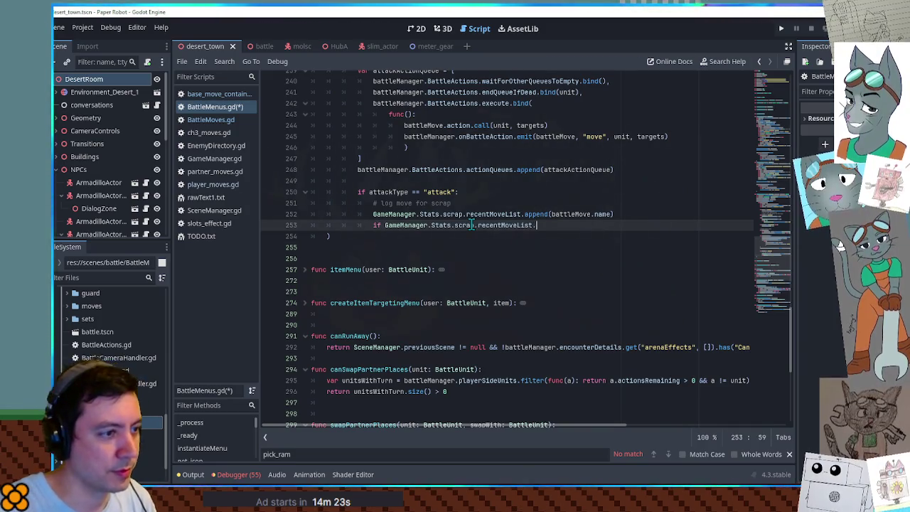
pyautogui.write('()')
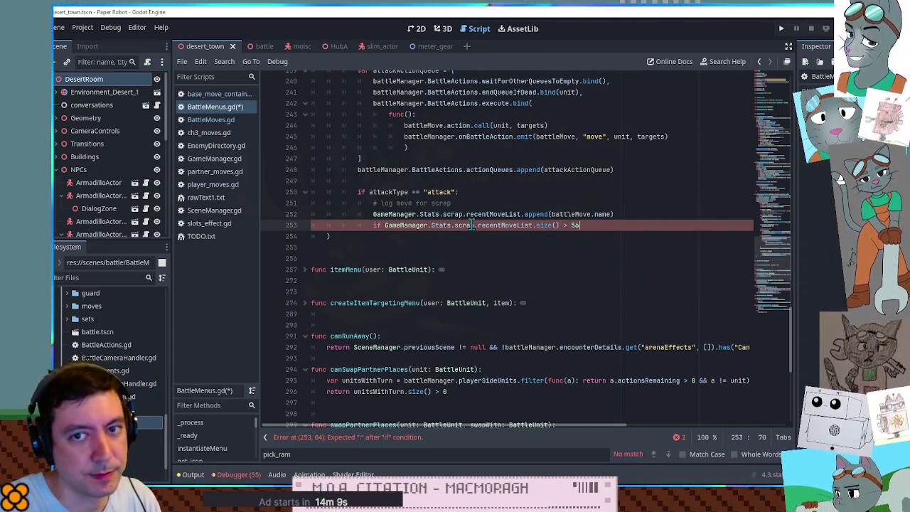
pyautogui.press('BackSpace')
pyautogui.press('BackSpace')
pyautogui.write('6')
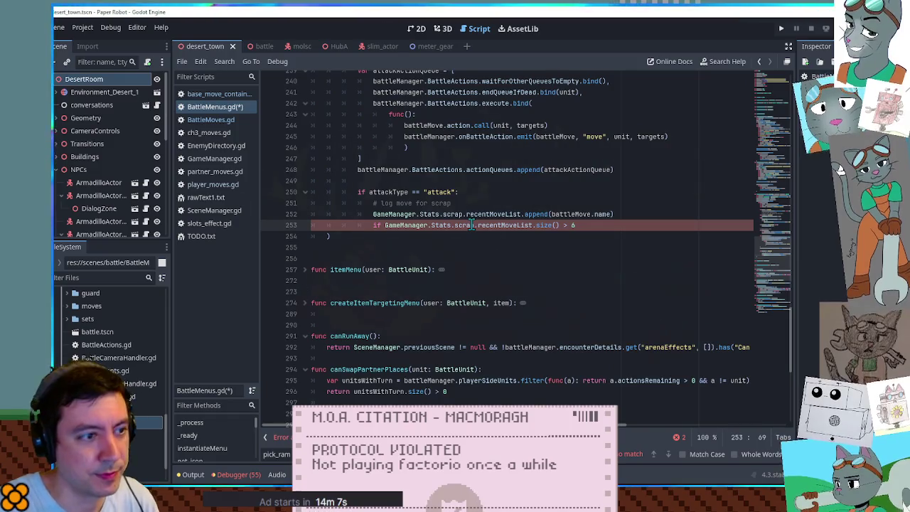
pyautogui.write(':')
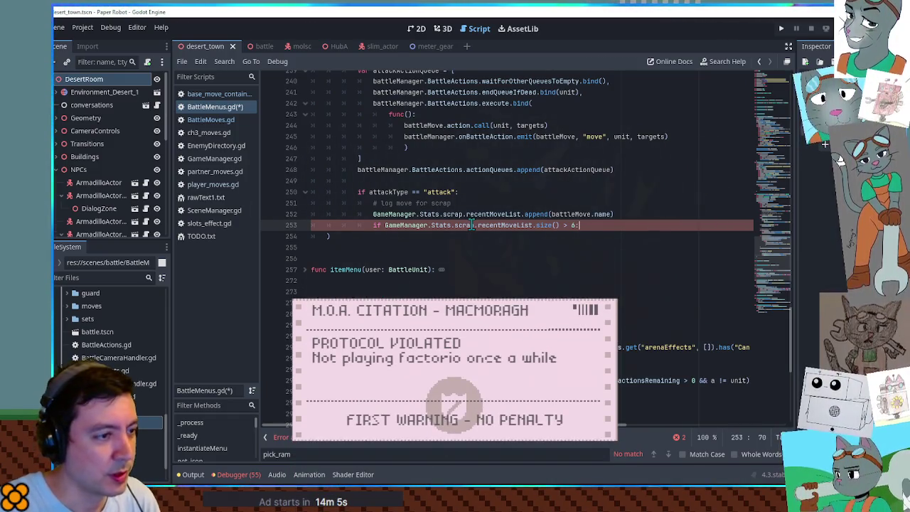
pyautogui.press('Return')
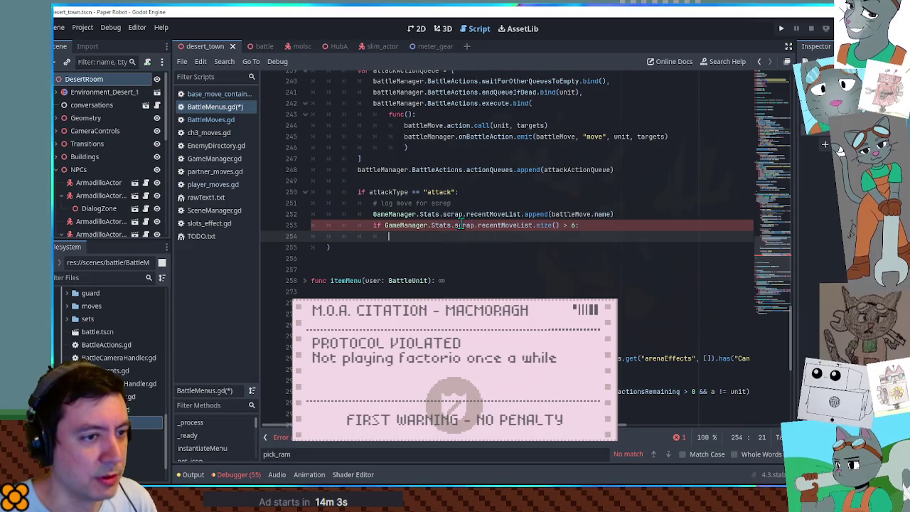
# Copy the recentMoveList path onto line 254 and begin a remove call there
pyautogui.moveTo(374, 214); pyautogui.dragTo(523, 214)
pyautogui.hotkey('ctrl', 'c')
pyautogui.click(470, 237)
pyautogui.hotkey('ctrl', 'v')
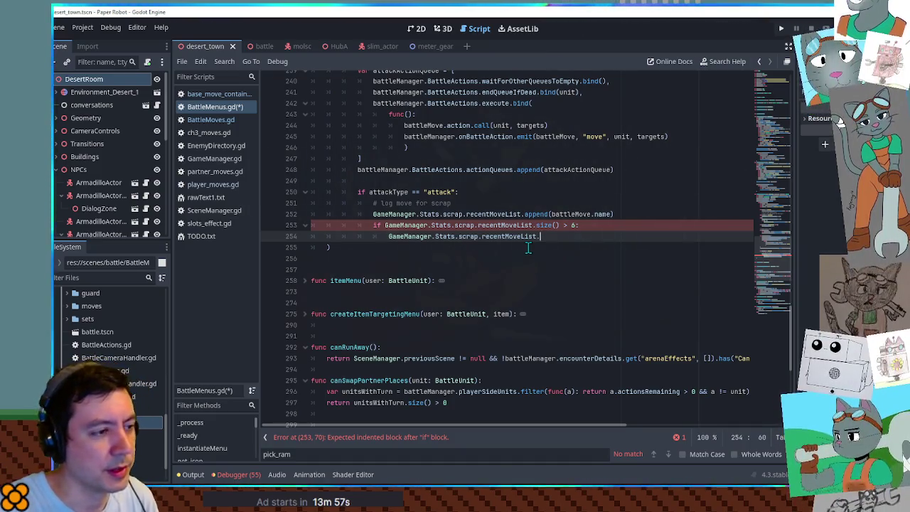
pyautogui.write('remove')
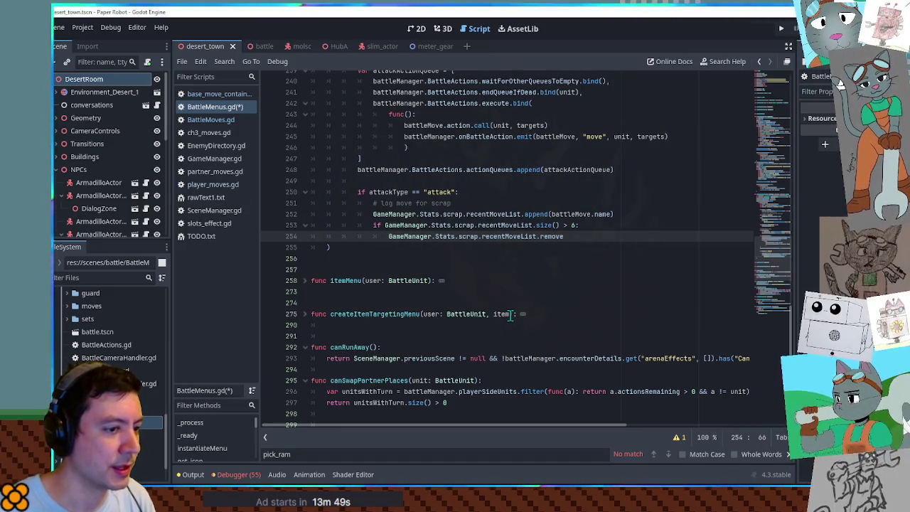
pyautogui.scroll(-2, 603, 335)
pyautogui.scroll(-5, 606, 334)
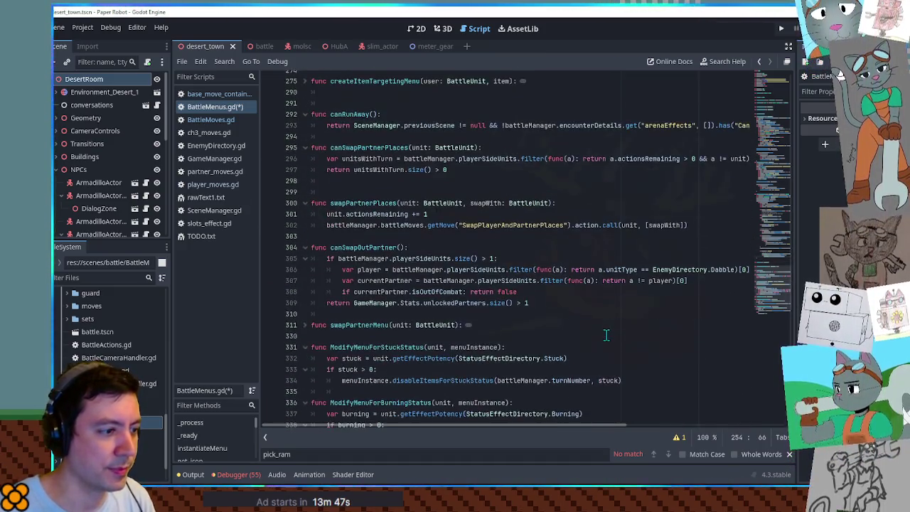
pyautogui.click(466, 258)
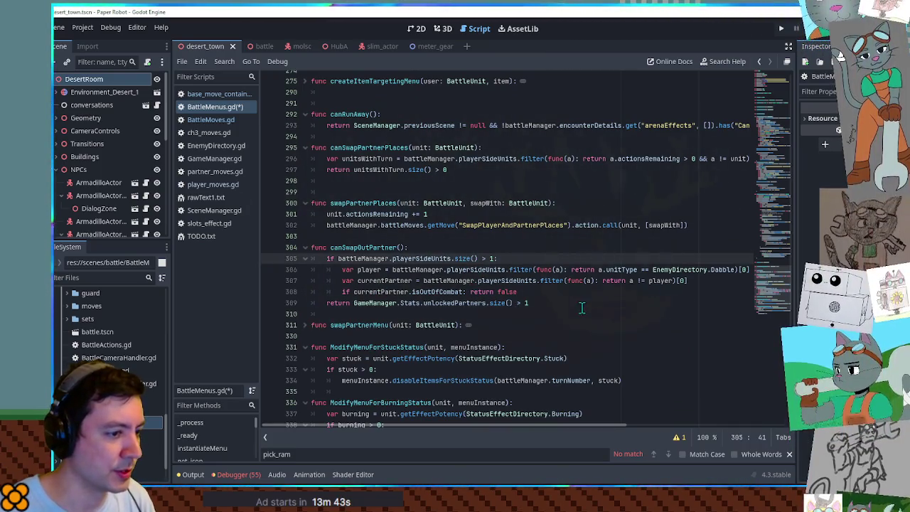
pyautogui.scroll(5, 581, 307)
pyautogui.click(226, 62)
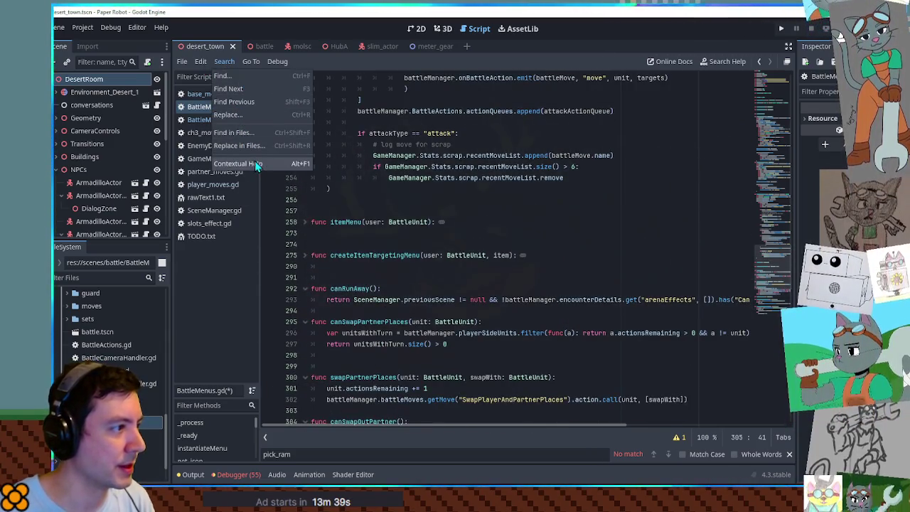
pyautogui.click(229, 284)
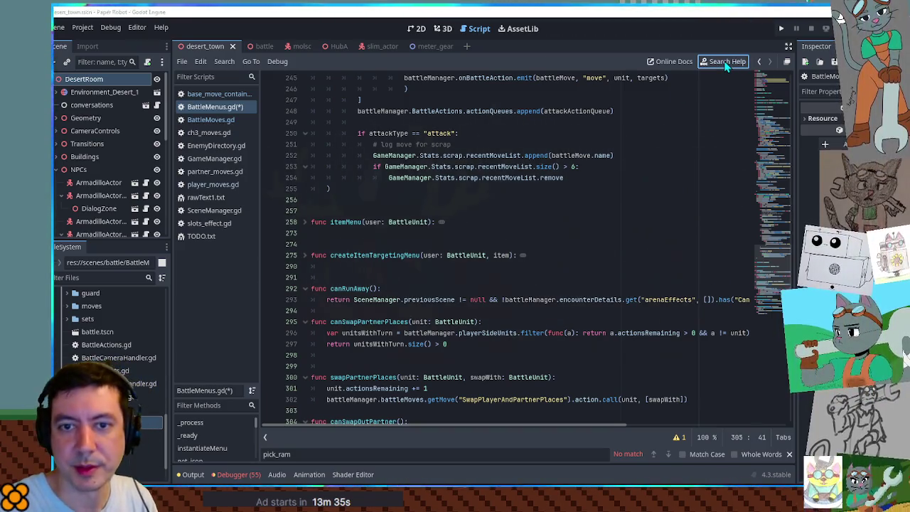
pyautogui.hotkey('alt', 'F1')
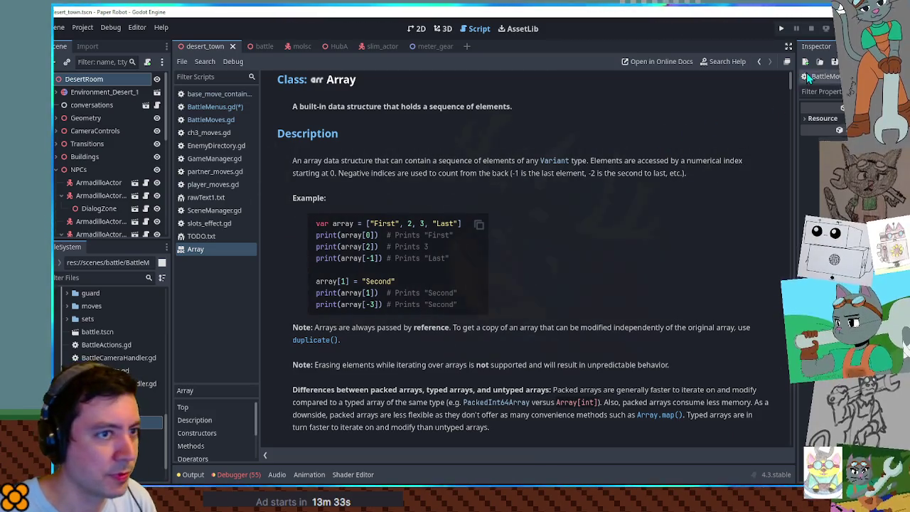
pyautogui.scroll(-4, 661, 160)
pyautogui.scroll(-2, 661, 160)
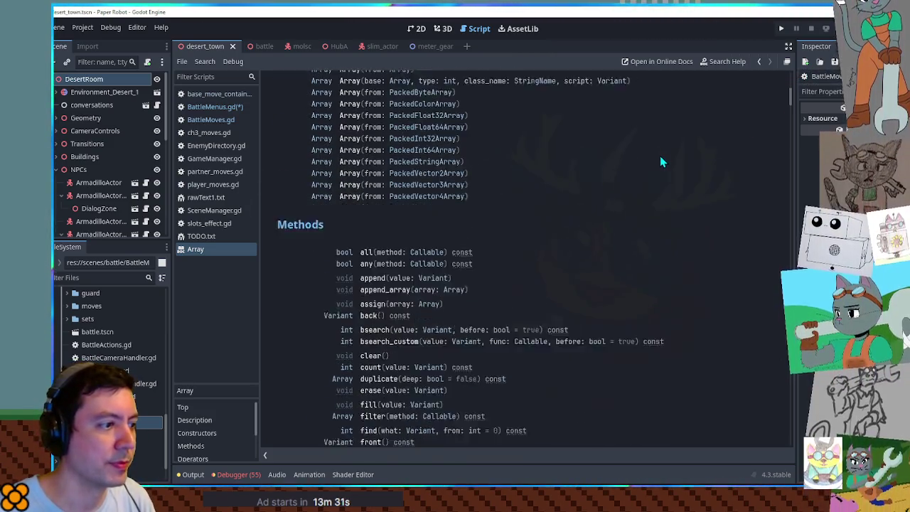
pyautogui.scroll(-2, 658, 156)
pyautogui.hotkey('ctrl', 'f')
pyautogui.write('slice')
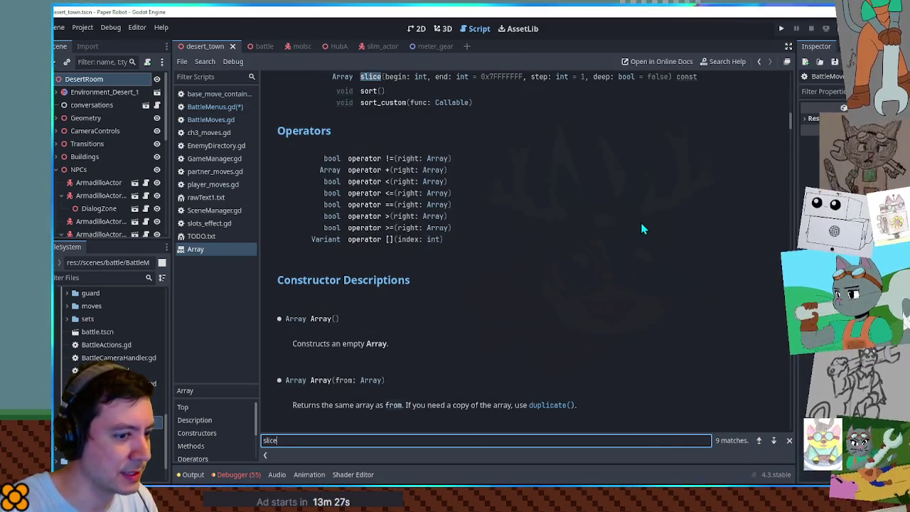
pyautogui.press('Return')
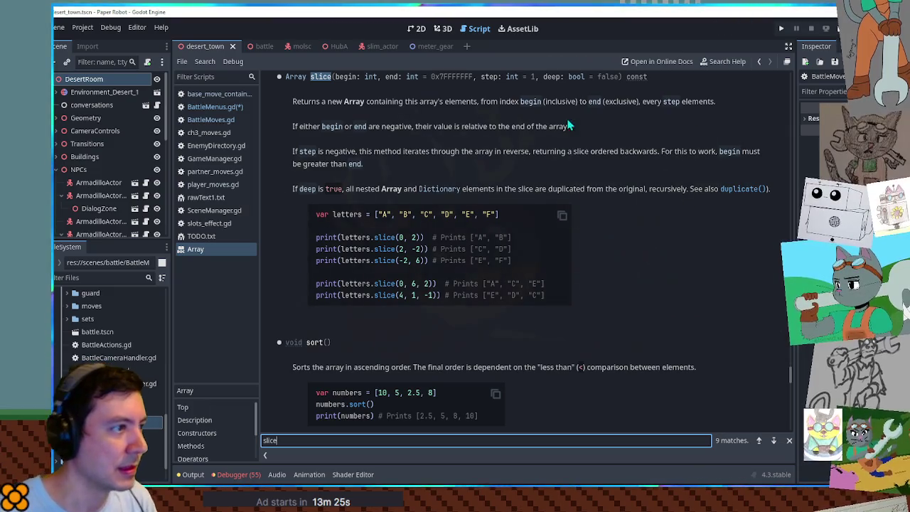
pyautogui.click(657, 140)
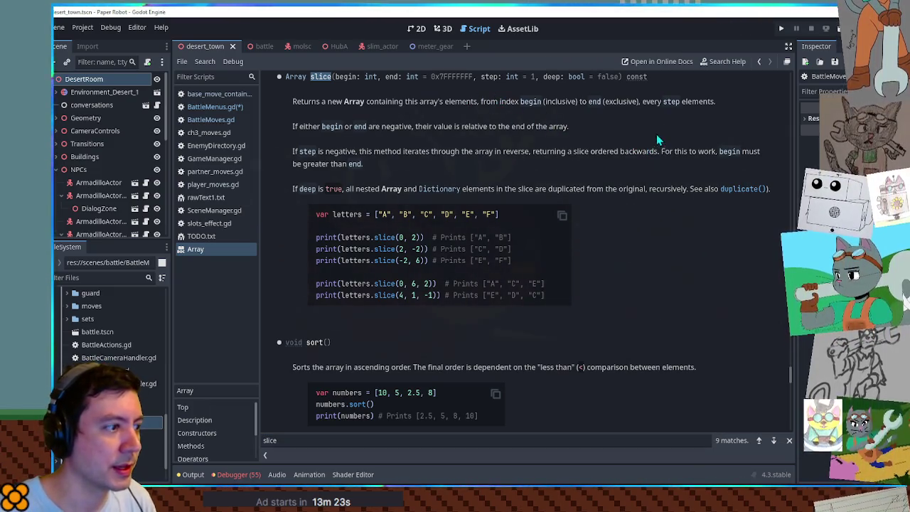
pyautogui.scroll(-3, 657, 140)
pyautogui.hotkey('ctrl', 'f')
pyautogui.write('pop')
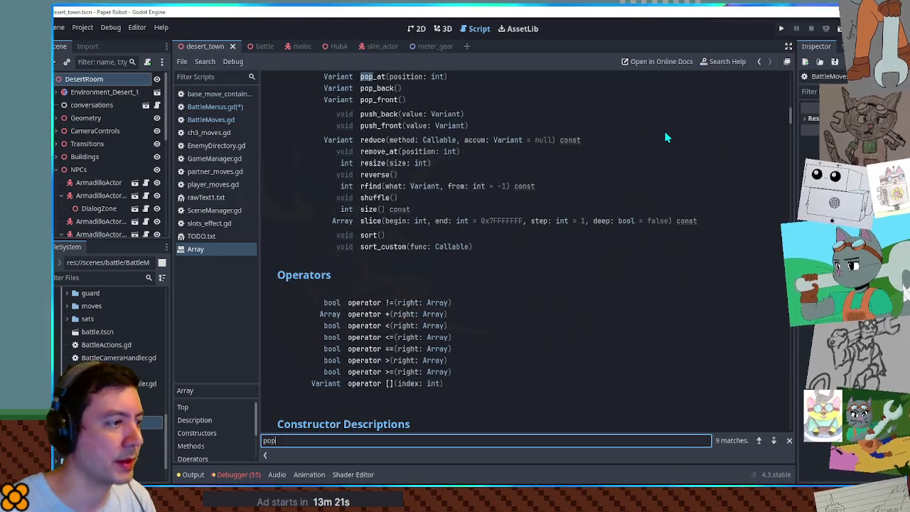
pyautogui.click(371, 78)
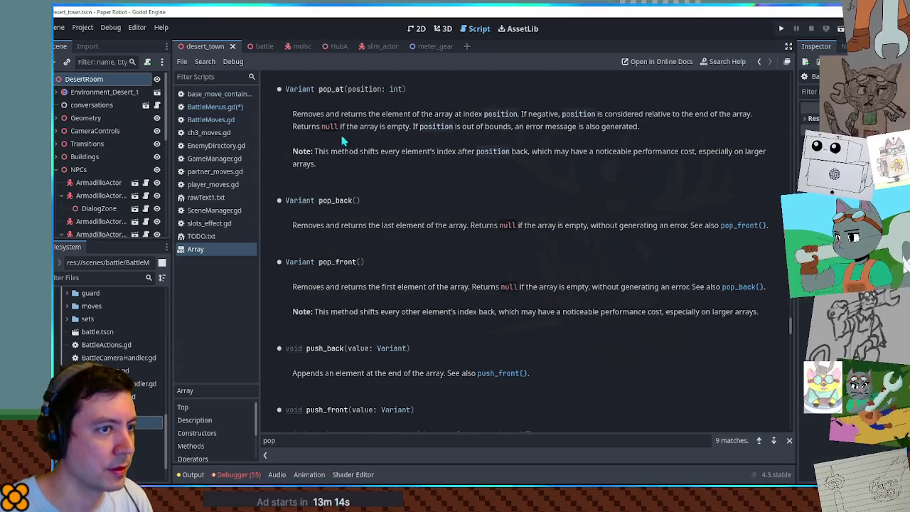
pyautogui.doubleClick(337, 261)
pyautogui.middleClick(214, 248)
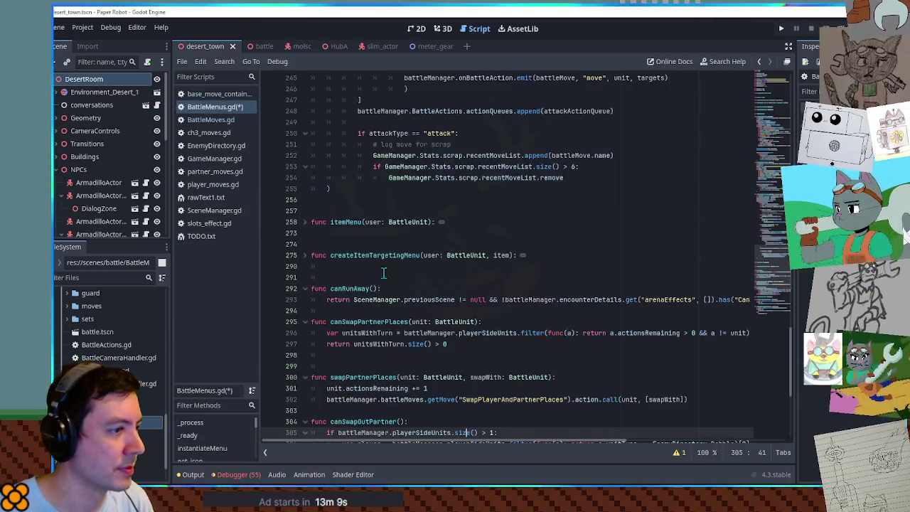
# Replace remove with pop_front() on line 254 and save BattleMenus.gd
pyautogui.click(225, 108)
pyautogui.scroll(-4, 486, 270)
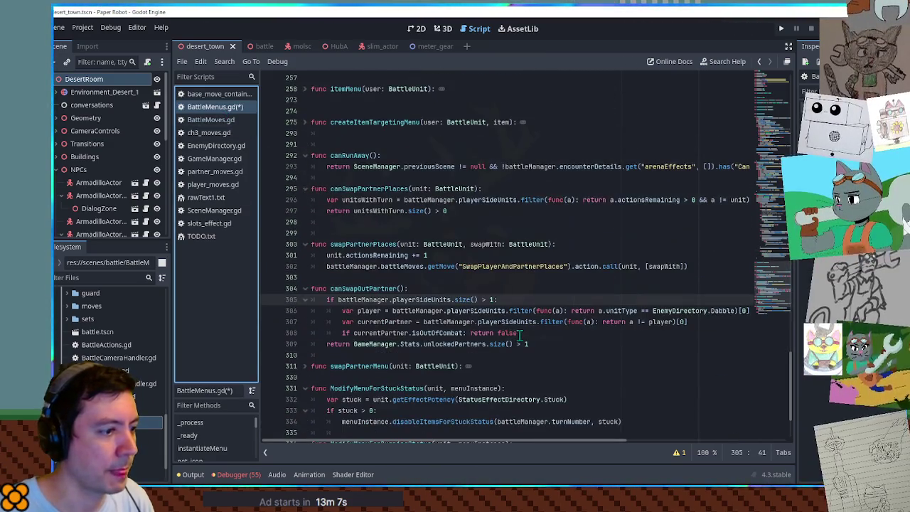
pyautogui.hotkey('ctrl', 'z')
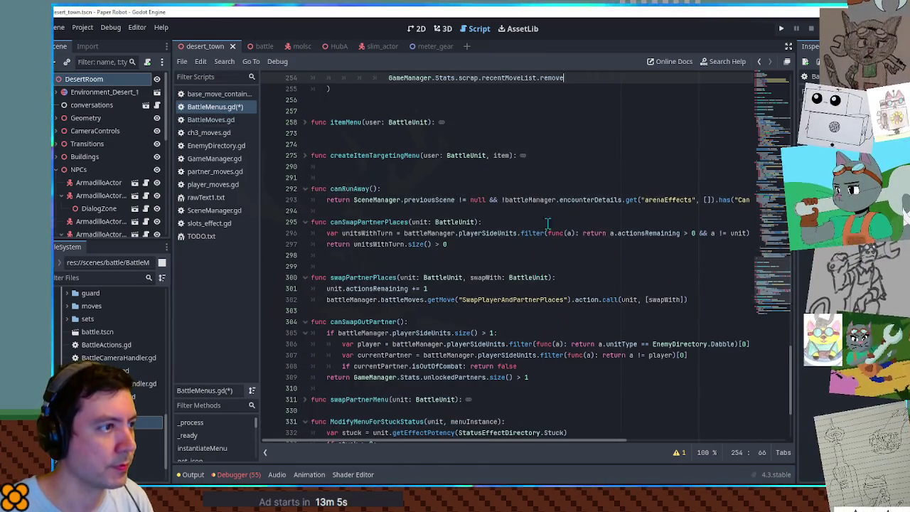
pyautogui.scroll(3, 558, 209)
pyautogui.hotkey('ctrl', 'BackSpace')
pyautogui.write('pop_front()')
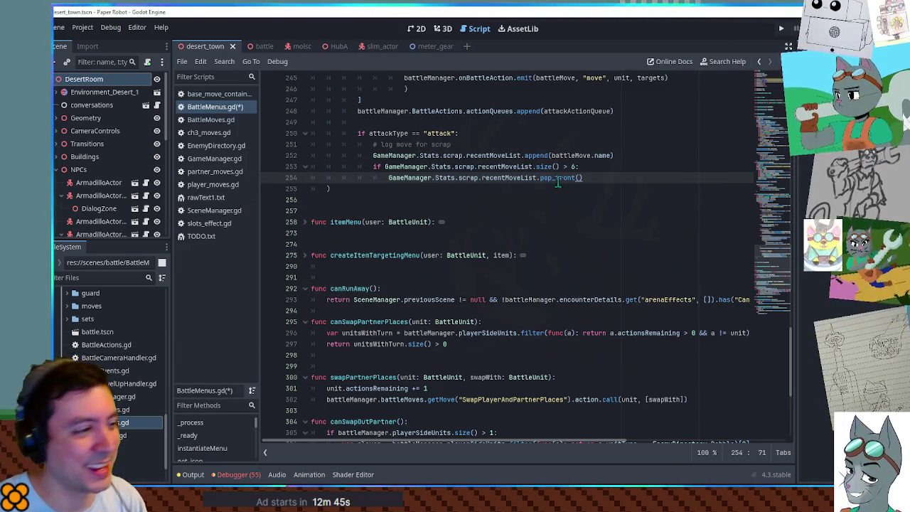
pyautogui.click(595, 167)
pyautogui.hotkey('ctrl', 's')
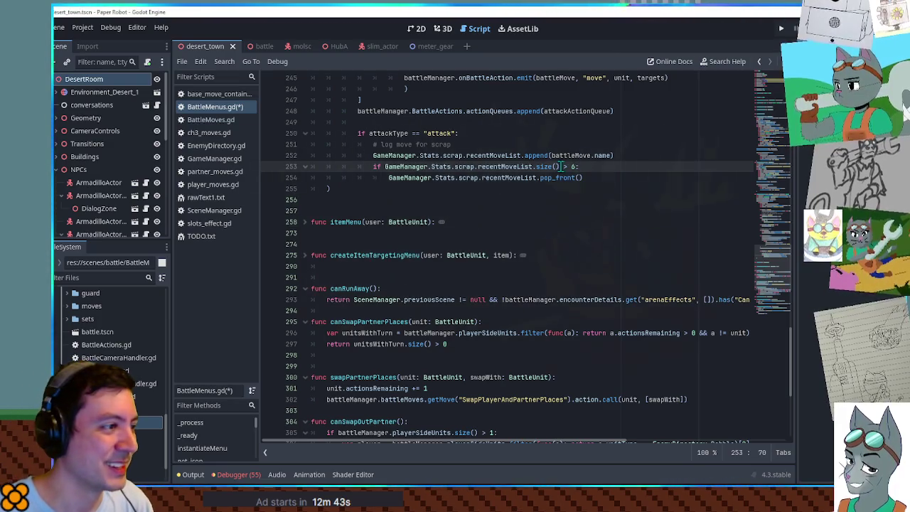
# Select the attack scrap-logging block on lines 250–254
pyautogui.scroll(3, 556, 168)
pyautogui.scroll(-3, 551, 213)
pyautogui.click(578, 210)
pyautogui.moveTo(580, 210)
pyautogui.mouseDown()
pyautogui.moveTo(352, 189)
pyautogui.moveTo(355, 168)
pyautogui.mouseUp()
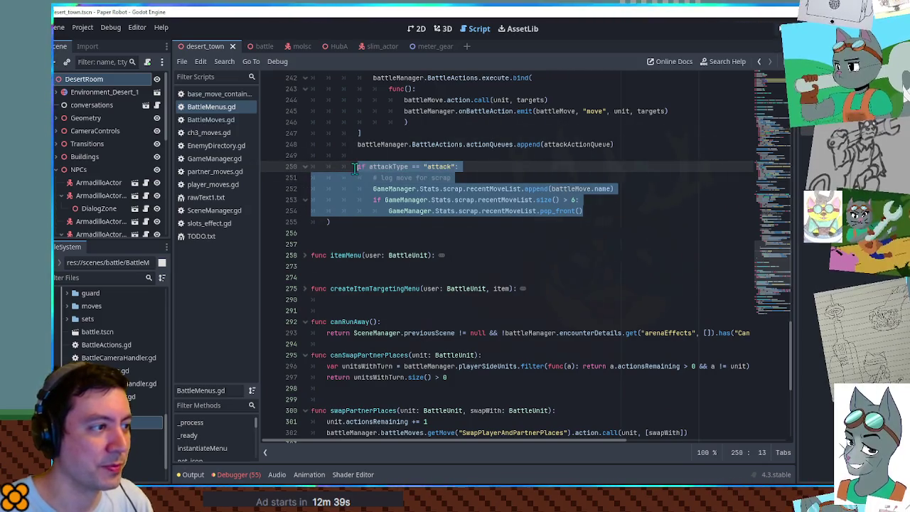
pyautogui.moveTo(582, 211); pyautogui.dragTo(351, 170)
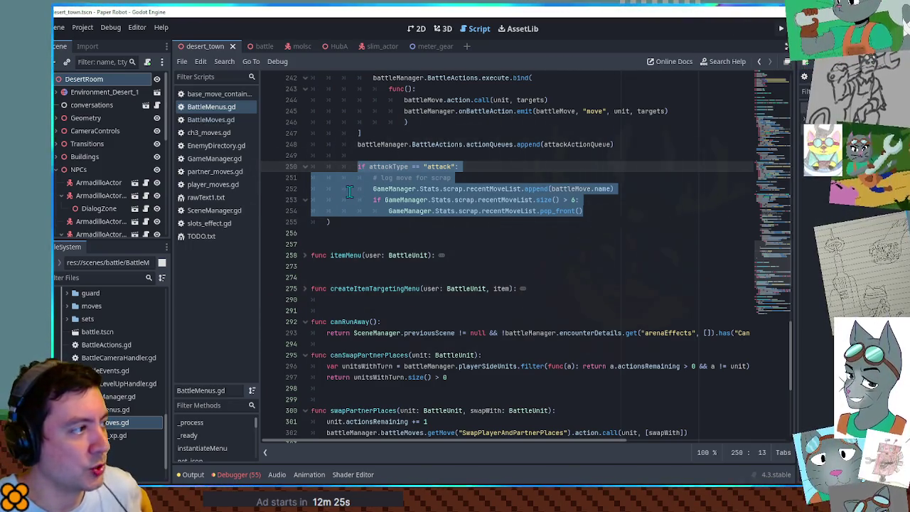
pyautogui.click(74, 280)
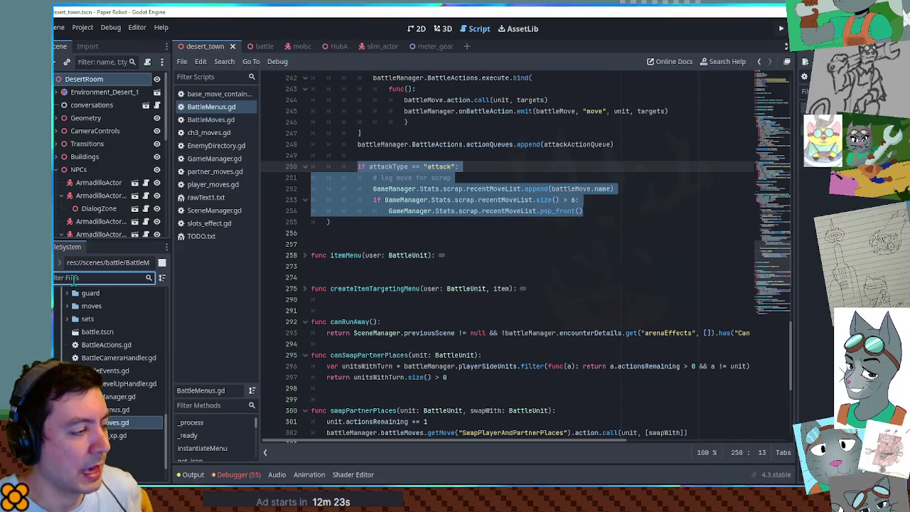
# Open combatMenuItem.tscn in 2D and scrub the slideOut animation near its end so the item shows
pyautogui.write('combat')
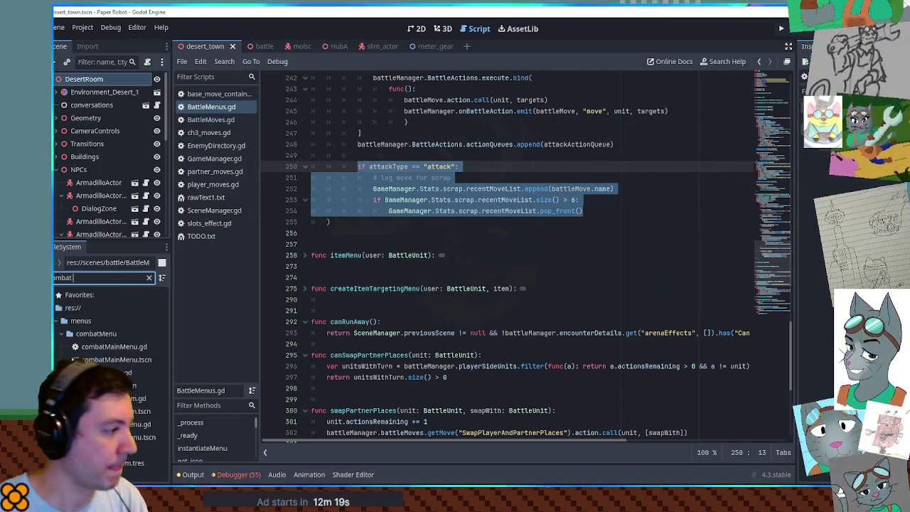
pyautogui.doubleClick(135, 411)
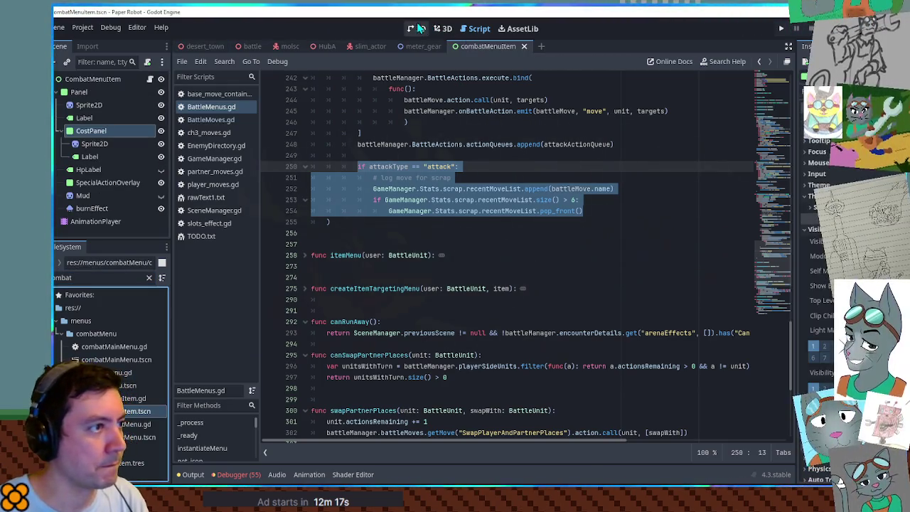
pyautogui.click(419, 28)
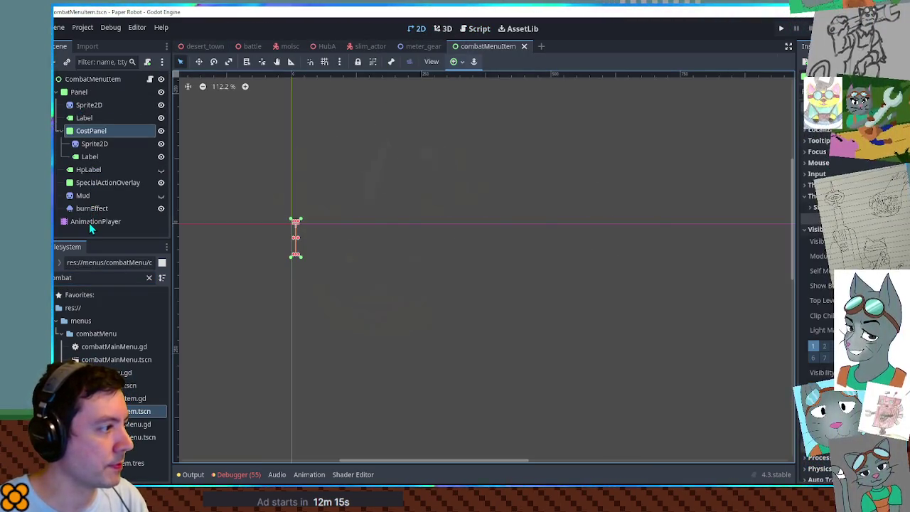
pyautogui.click(88, 222)
pyautogui.click(363, 369)
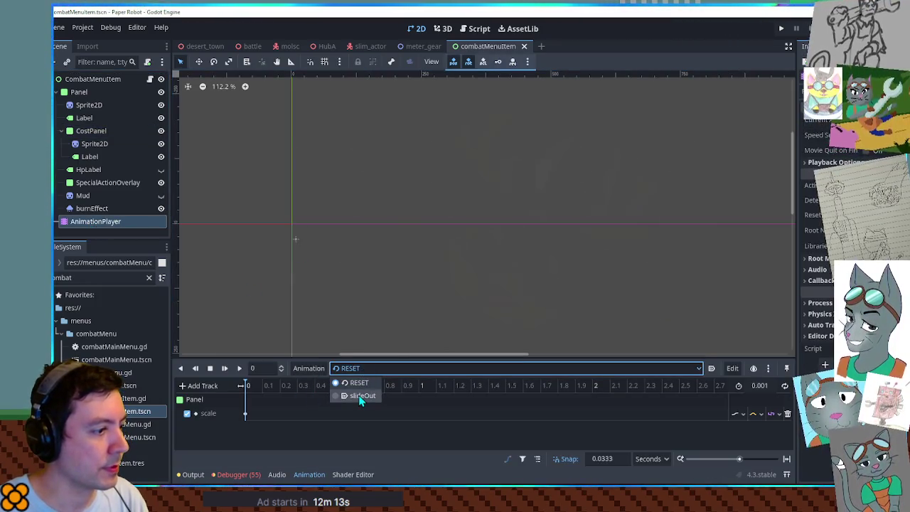
pyautogui.click(361, 397)
pyautogui.moveTo(299, 385); pyautogui.dragTo(421, 400)
# Preview the burnEffect fire by toggling Emitting on and off, then select the Panel node
pyautogui.click(119, 209)
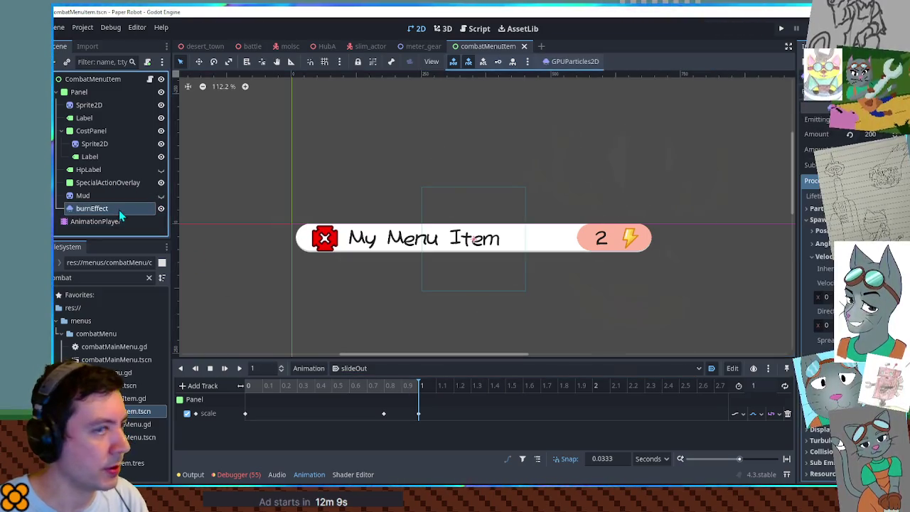
pyautogui.click(868, 121)
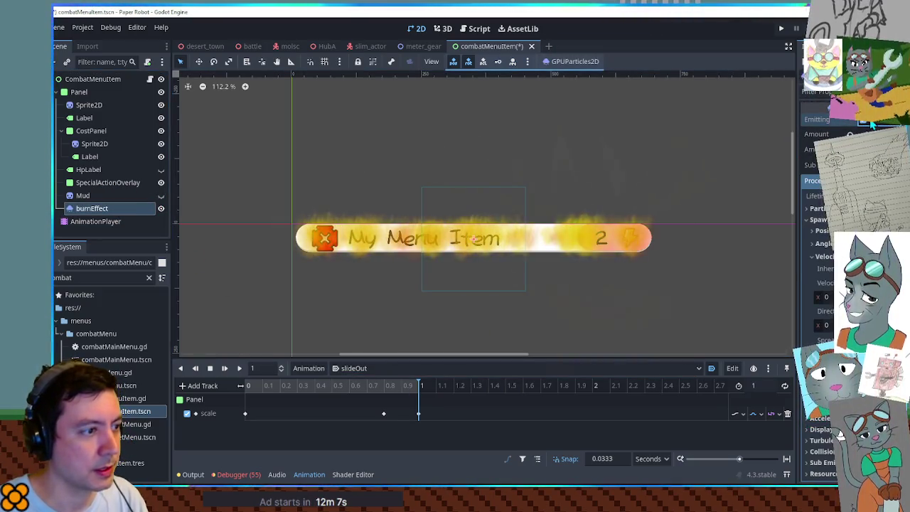
pyautogui.click(869, 121)
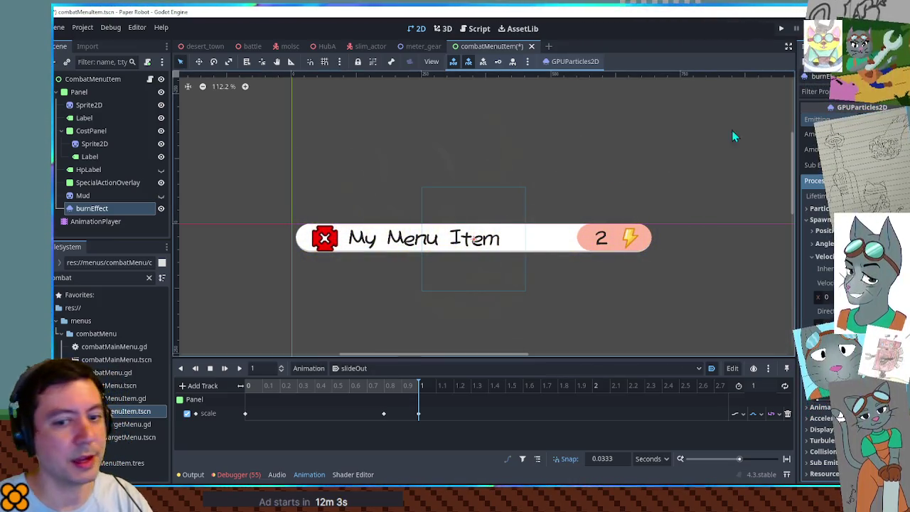
pyautogui.scroll(5, 437, 266)
pyautogui.hscroll(-3, 517, 193)
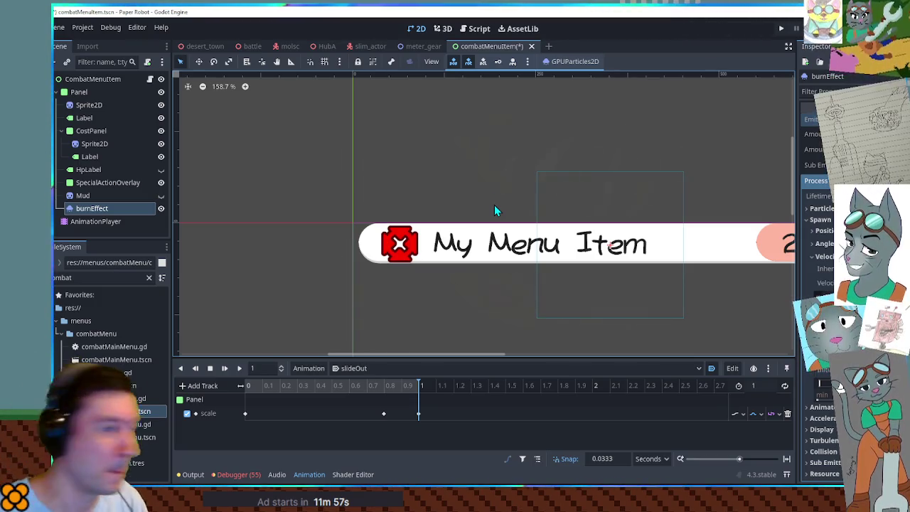
pyautogui.scroll(4, 457, 197)
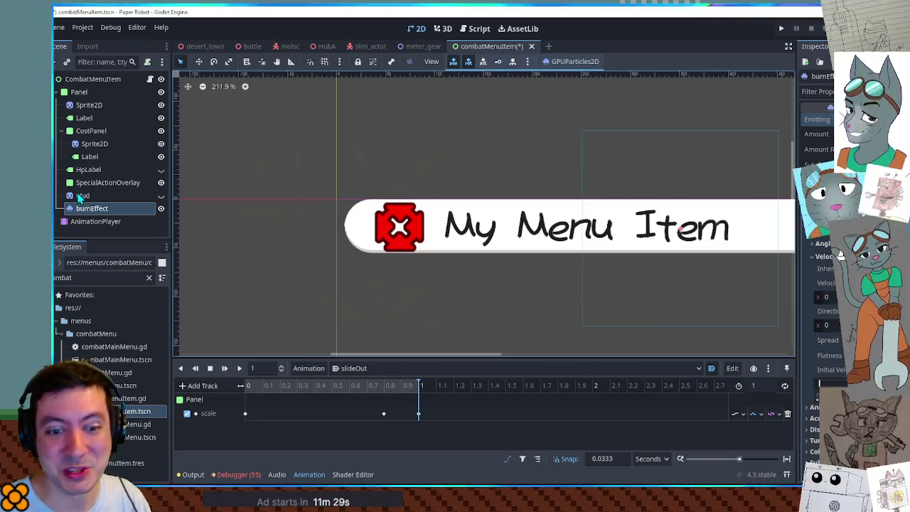
pyautogui.click(95, 334)
pyautogui.hotkey('ctrl', 'f')
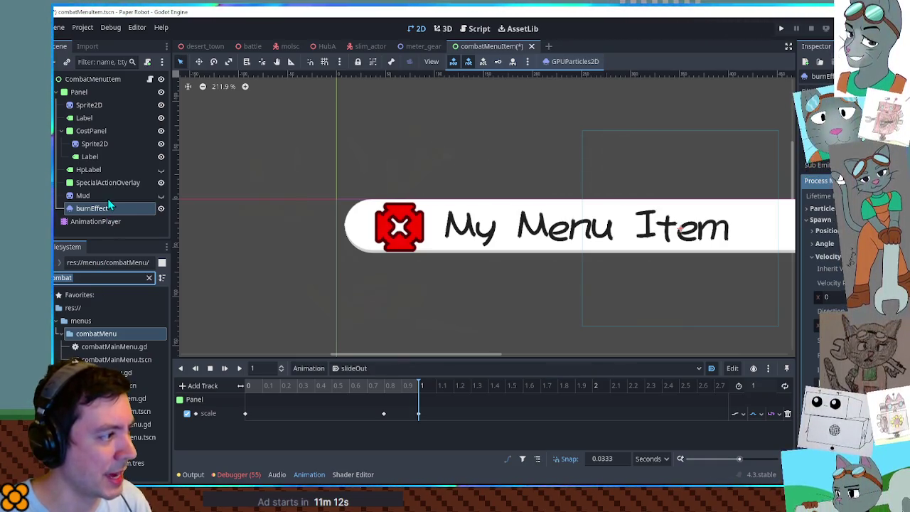
pyautogui.click(86, 92)
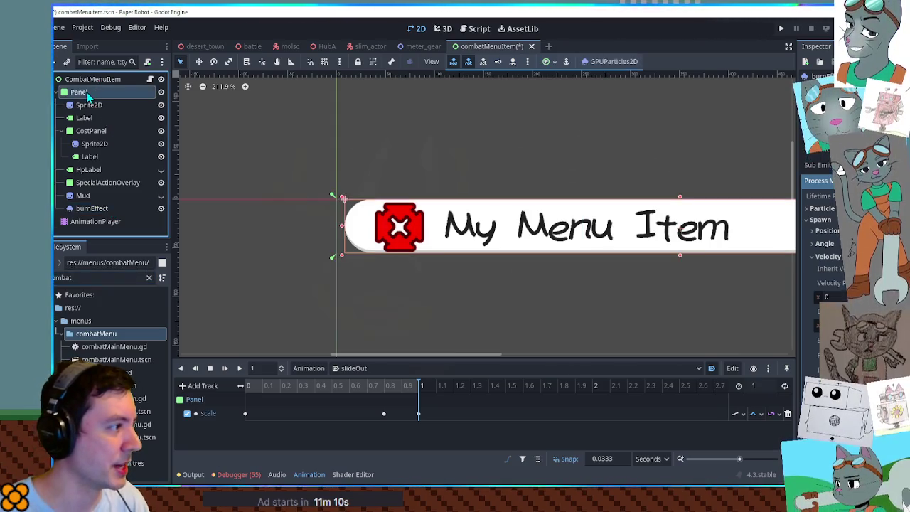
# Add a GPUParticles2D child under Panel and rename it scrapEffect
pyautogui.hotkey('ctrl', 'a')
pyautogui.write('cpupar')
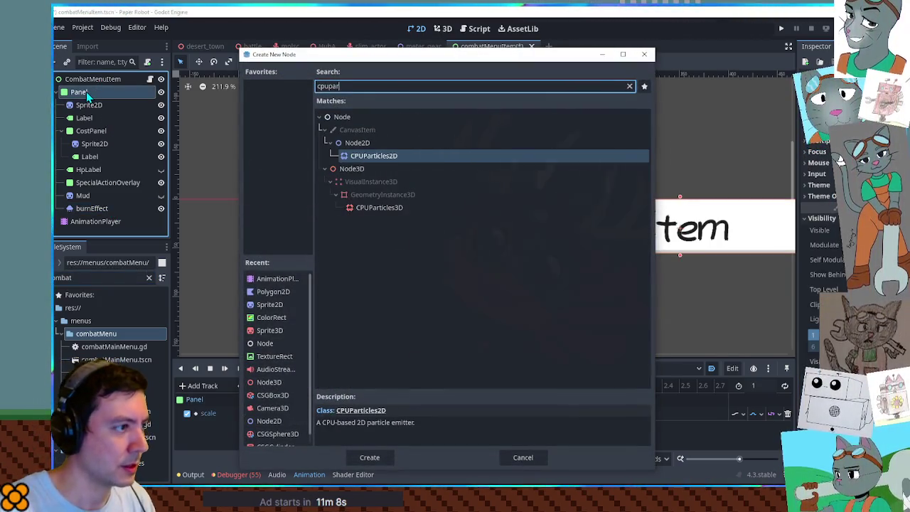
pyautogui.press('BackSpace')
pyautogui.press('BackSpace')
pyautogui.press('BackSpace')
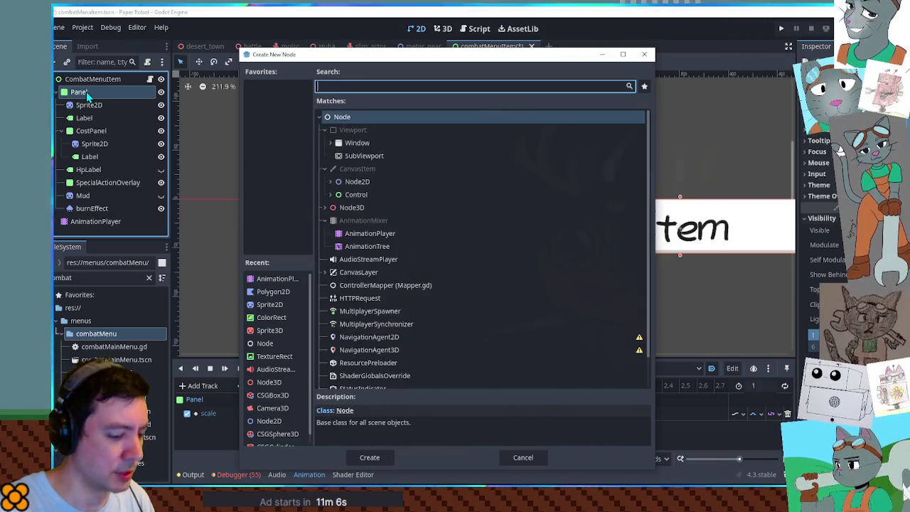
pyautogui.write('gpupa')
pyautogui.press('Return')
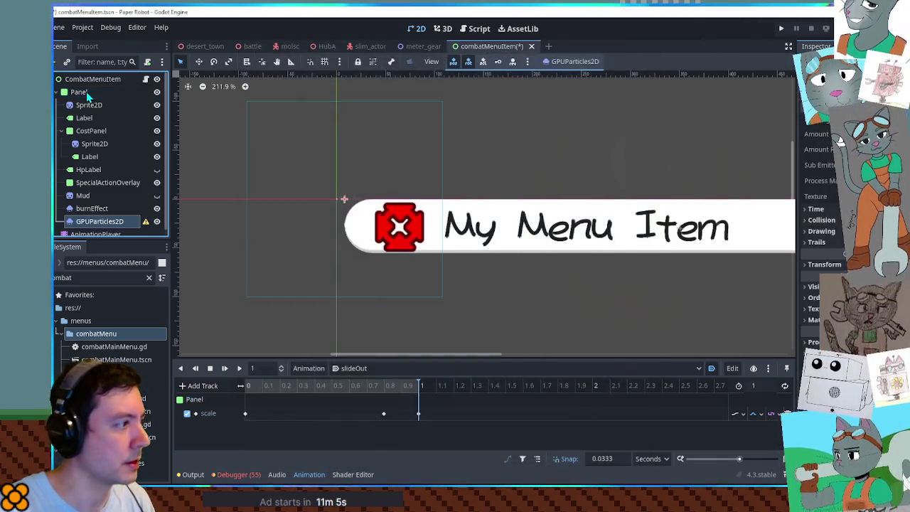
pyautogui.doubleClick(123, 222)
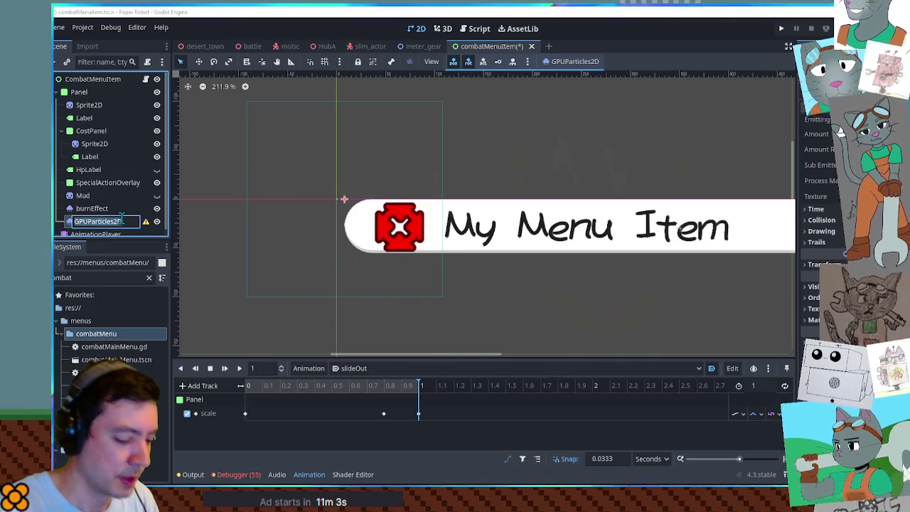
pyautogui.write('scrap')
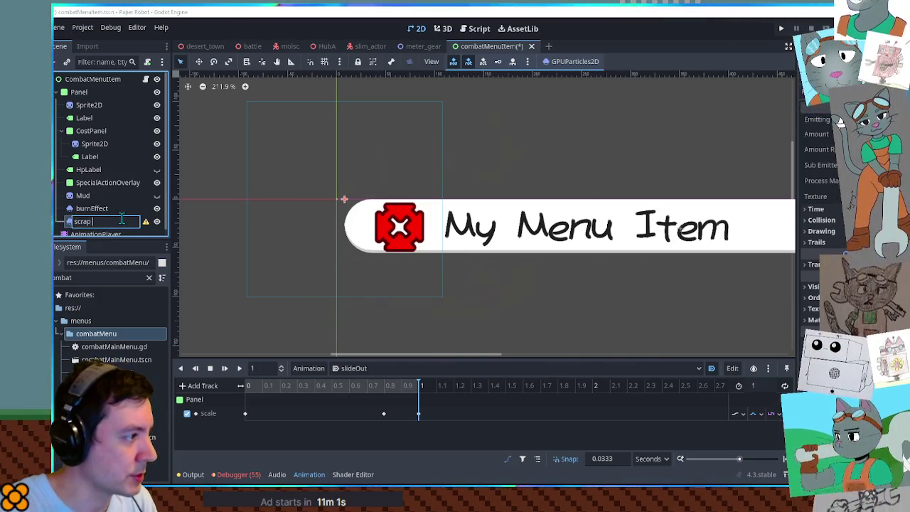
pyautogui.write('Effect')
pyautogui.press('Return')
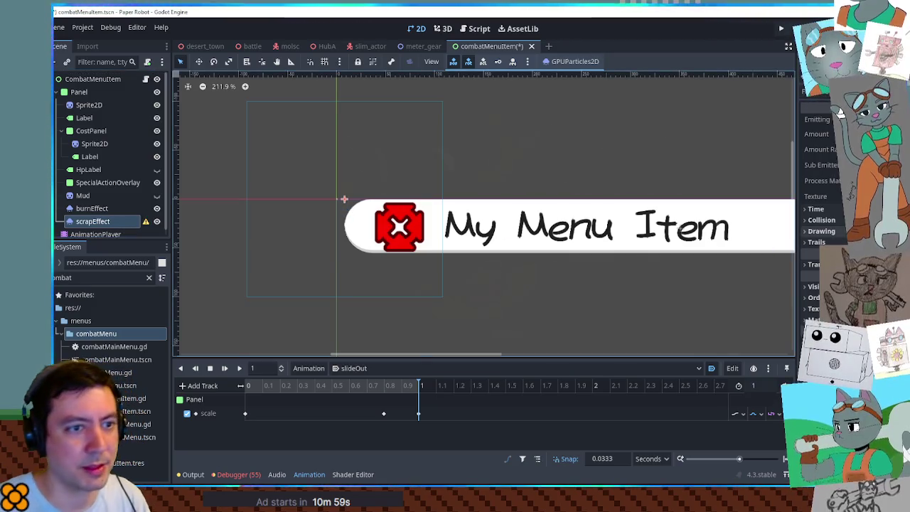
pyautogui.click(853, 196)
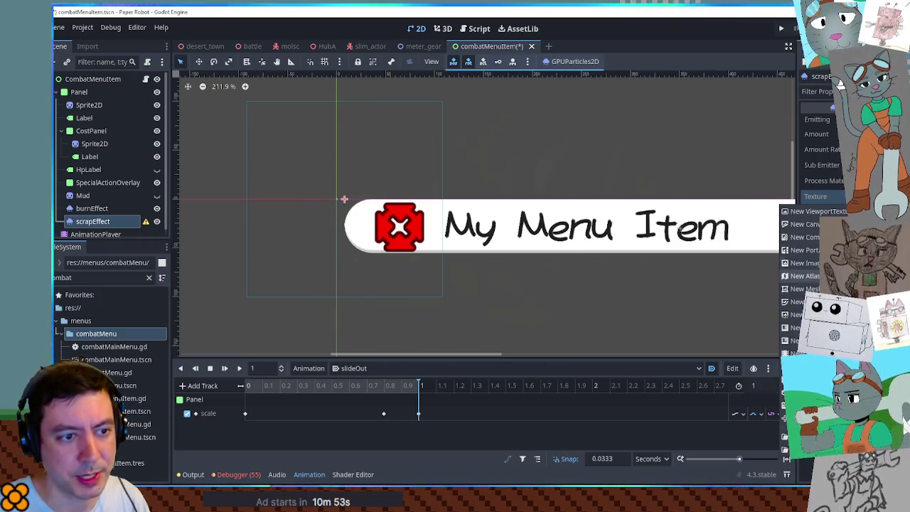
pyautogui.press('Escape')
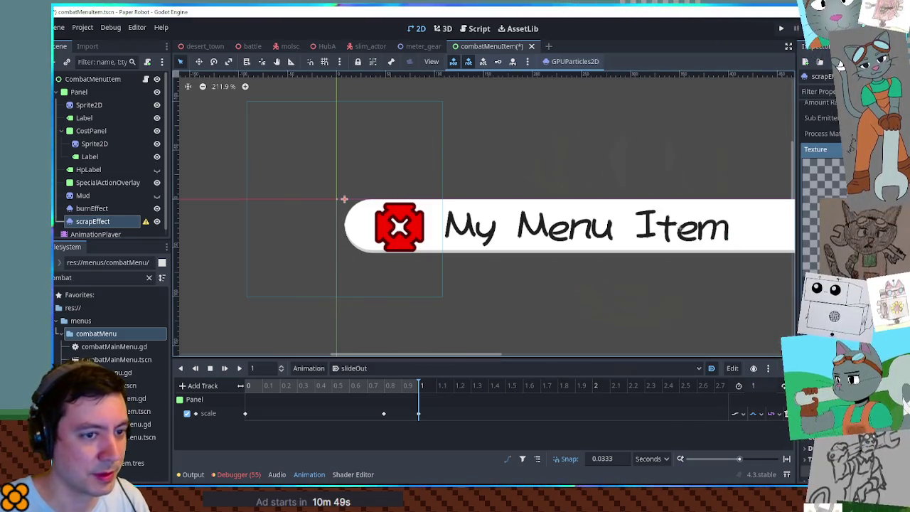
# Give scrapEffect the gears atlas texture with its region drawn around the swirl gear
pyautogui.click(100, 277)
pyautogui.write('gears')
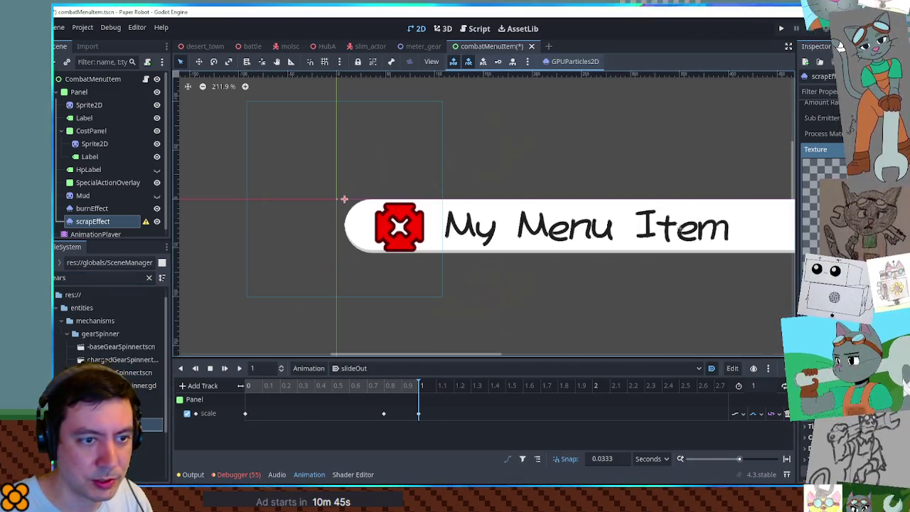
pyautogui.click(824, 163)
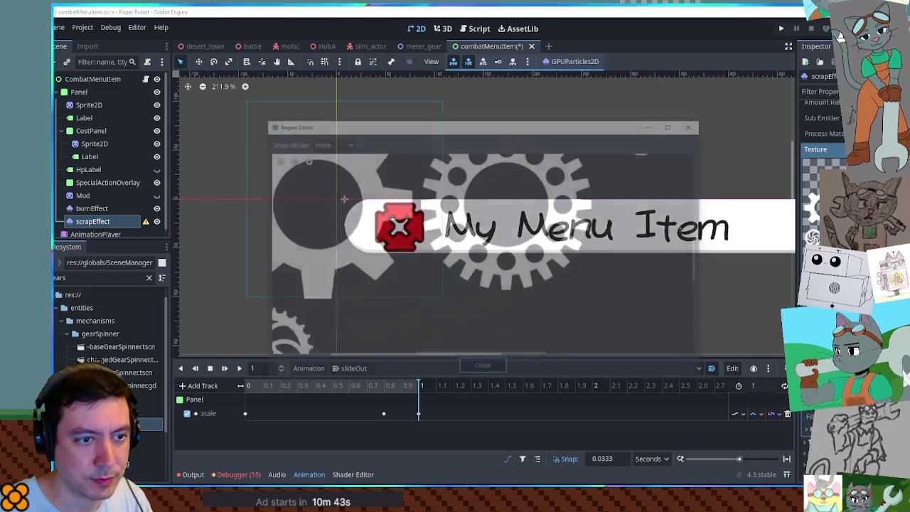
pyautogui.scroll(5, 412, 320)
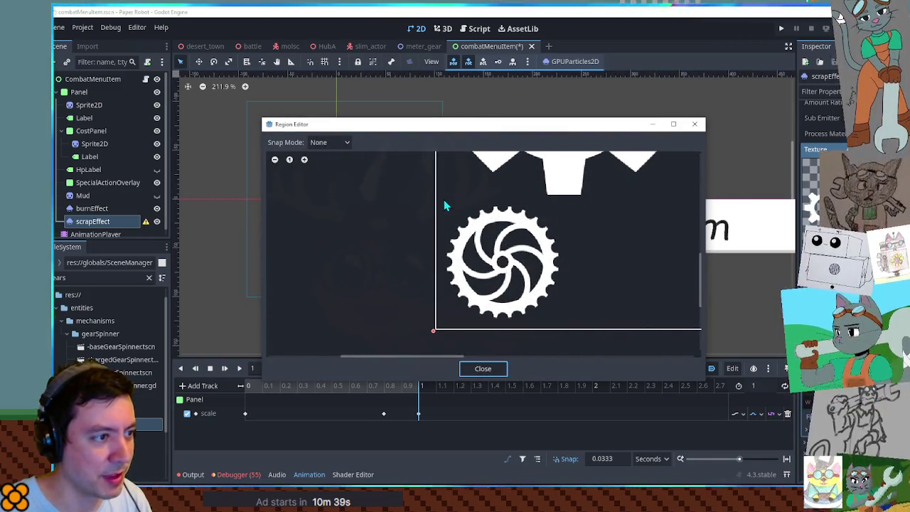
pyautogui.moveTo(437, 198); pyautogui.dragTo(491, 237)
pyautogui.moveTo(512, 267); pyautogui.dragTo(567, 330)
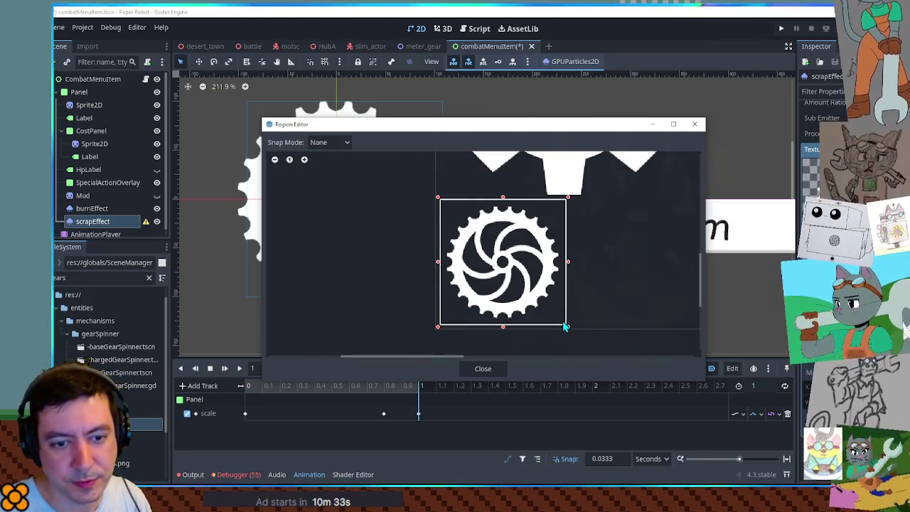
pyautogui.click(484, 369)
# Expand the process material's Gravity settings to edit its values
pyautogui.scroll(-2, 378, 188)
pyautogui.scroll(2, 379, 191)
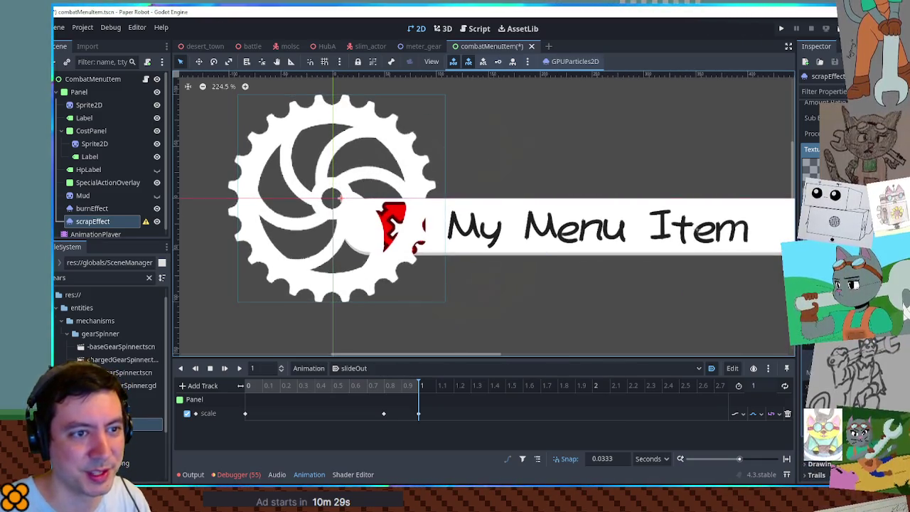
pyautogui.scroll(2, 817, 142)
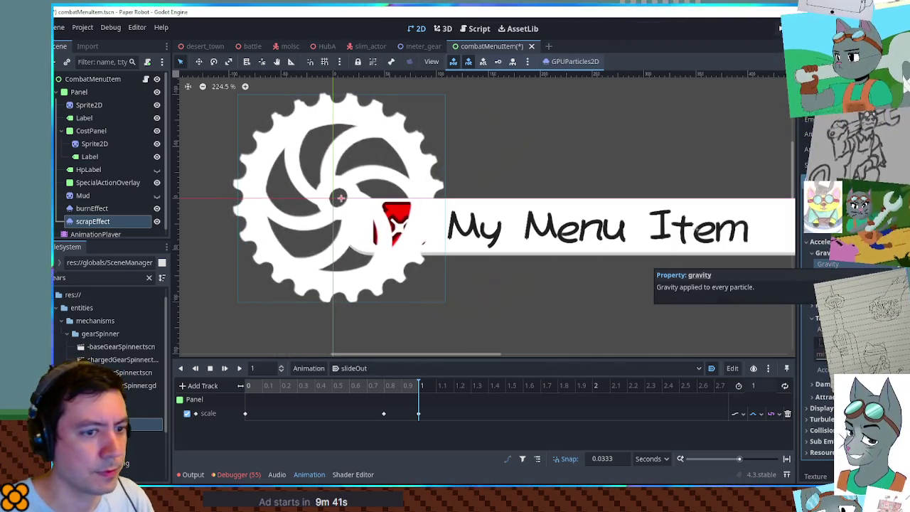
pyautogui.click(828, 263)
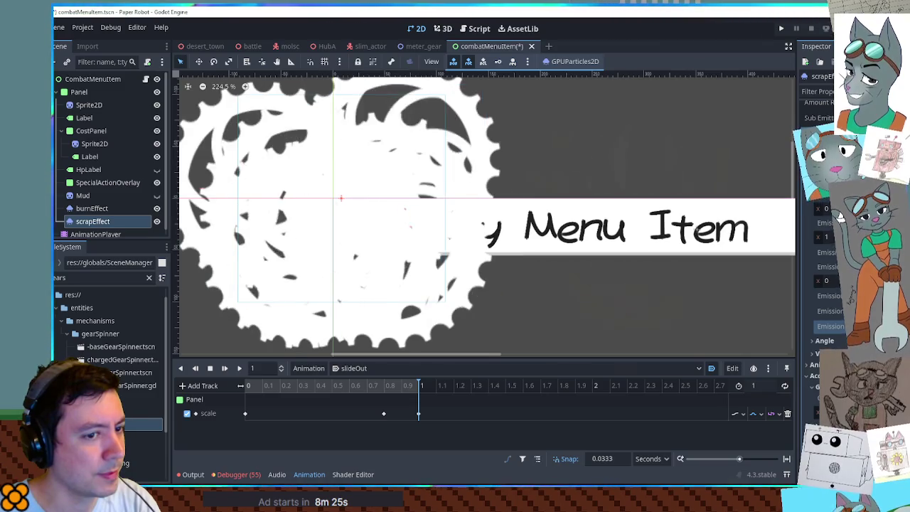
# Tune scrapEffect's Spawn, Position and Emission settings so the gears burst tightly around the red icon
pyautogui.scroll(-2, 614, 258)
pyautogui.scroll(-3, 620, 265)
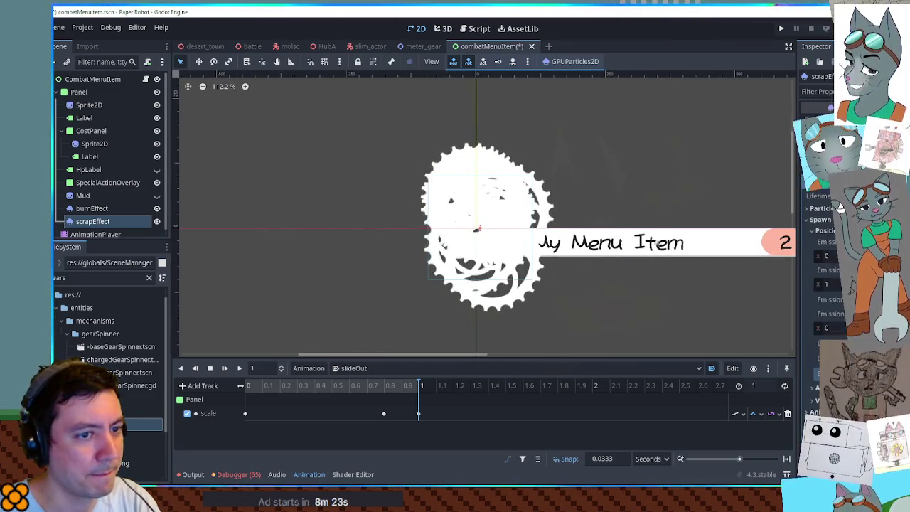
pyautogui.scroll(-5, 632, 237)
pyautogui.hscroll(1, 659, 238)
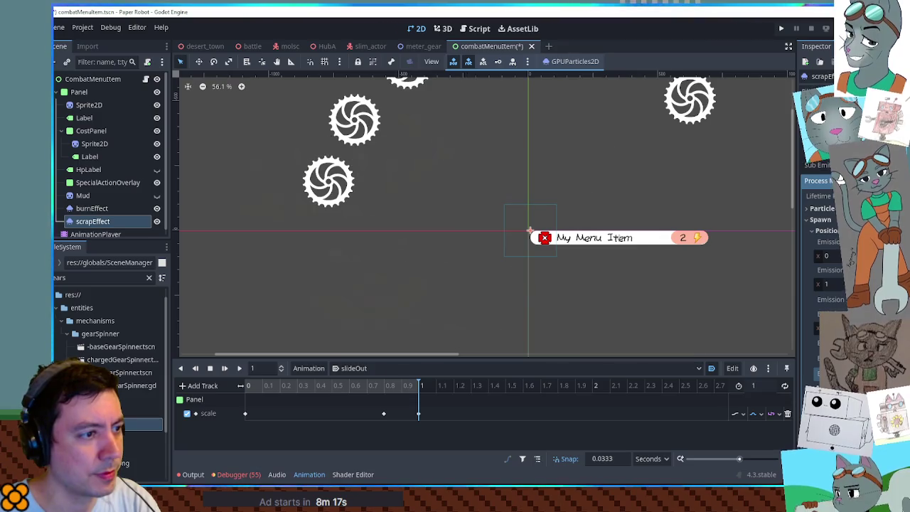
pyautogui.scroll(-4, 471, 145)
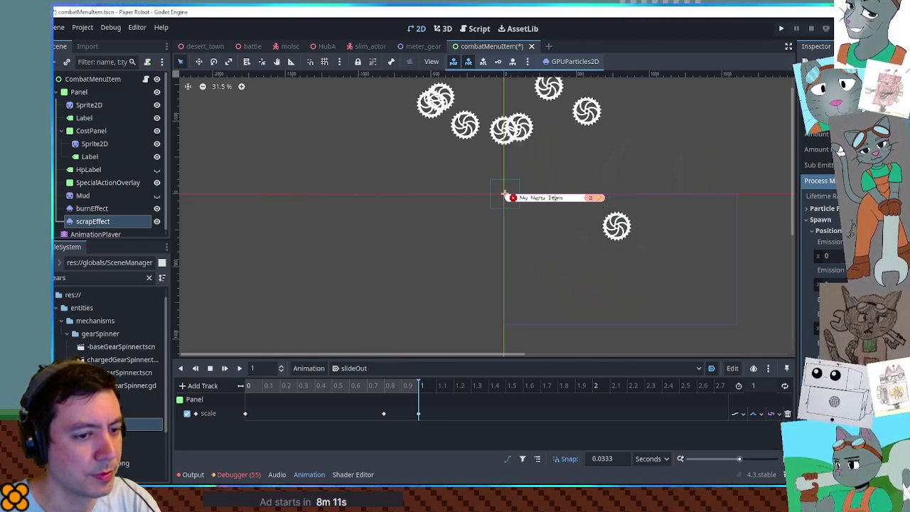
pyautogui.scroll(4, 483, 197)
pyautogui.scroll(10, 484, 196)
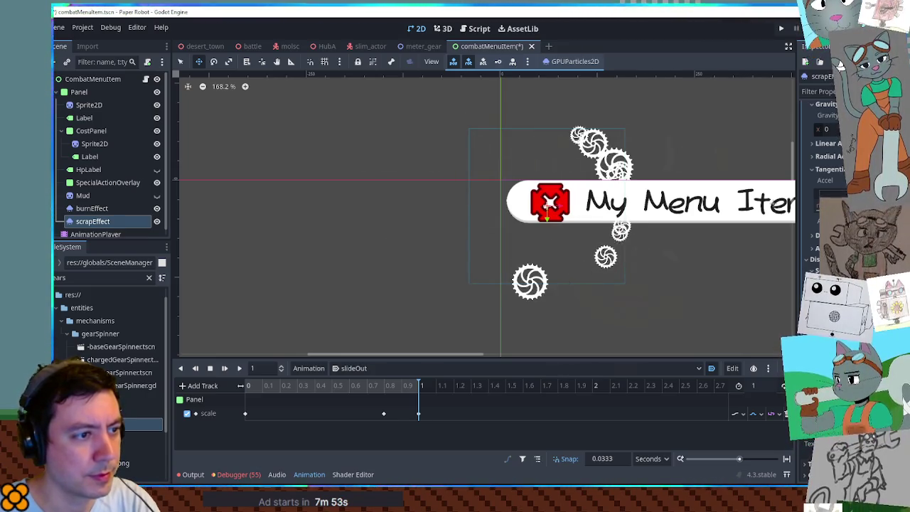
pyautogui.scroll(3, 839, 177)
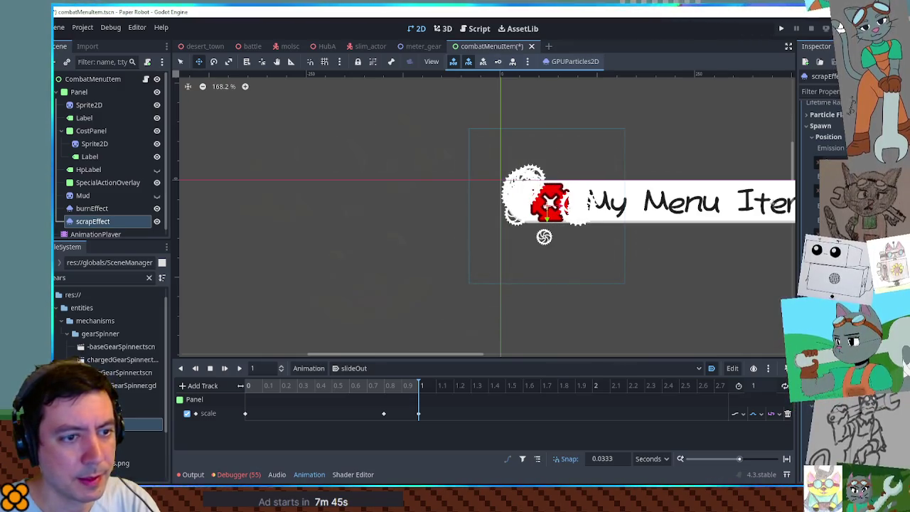
pyautogui.scroll(3, 839, 164)
pyautogui.scroll(-5, 817, 163)
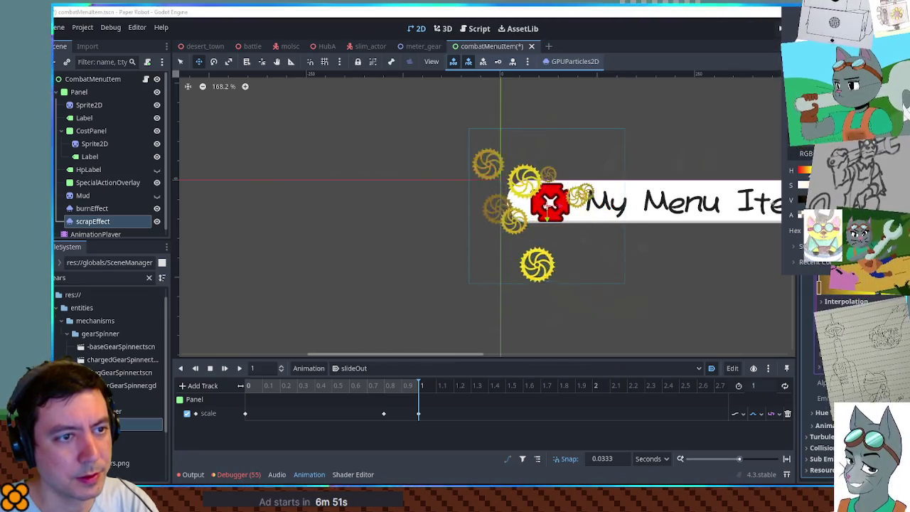
# Shift the gear particles' colour hue to orange and try keying the Color Ramp into the animation
pyautogui.moveTo(801, 176); pyautogui.dragTo(804, 175)
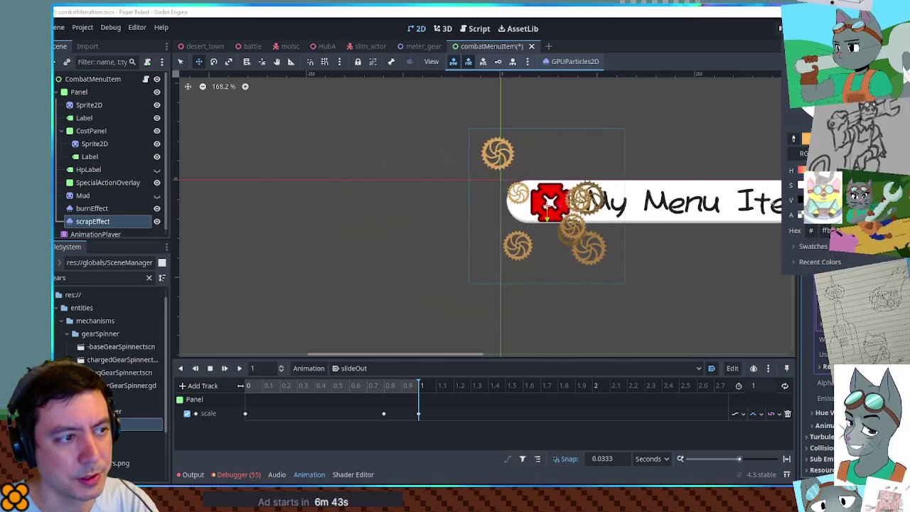
pyautogui.scroll(2, 656, 155)
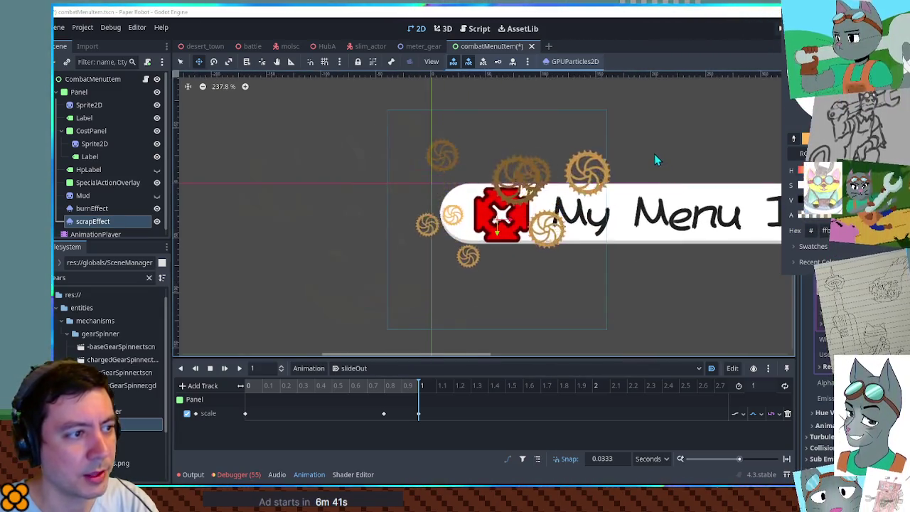
pyautogui.scroll(-2, 613, 183)
pyautogui.scroll(-1, 612, 183)
pyautogui.scroll(3, 626, 188)
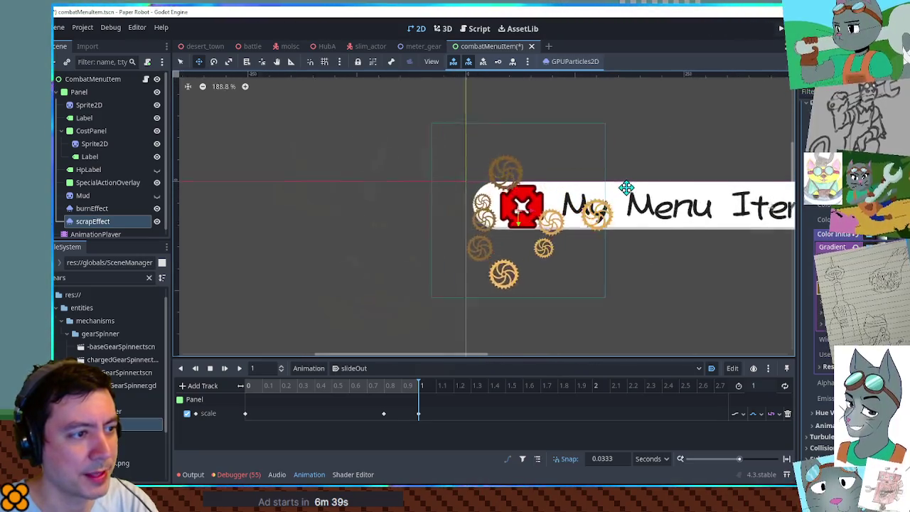
pyautogui.scroll(-2, 631, 189)
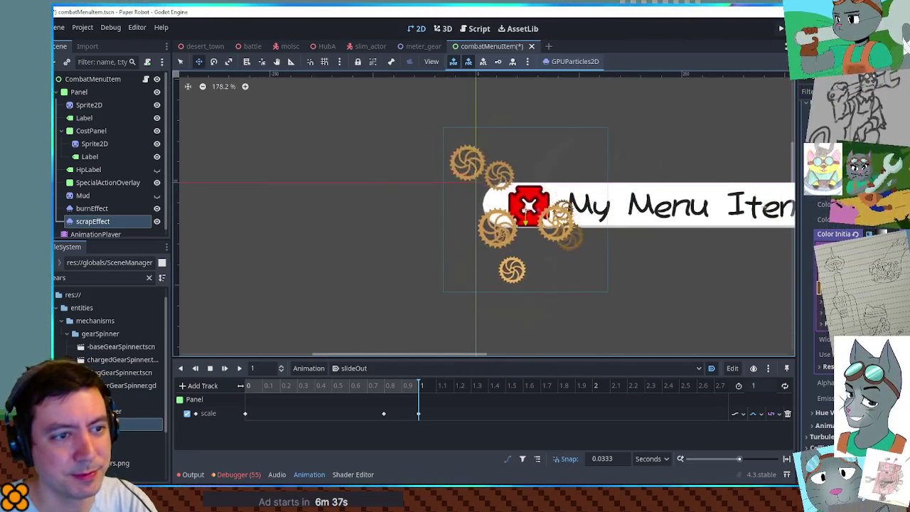
pyautogui.scroll(6, 838, 224)
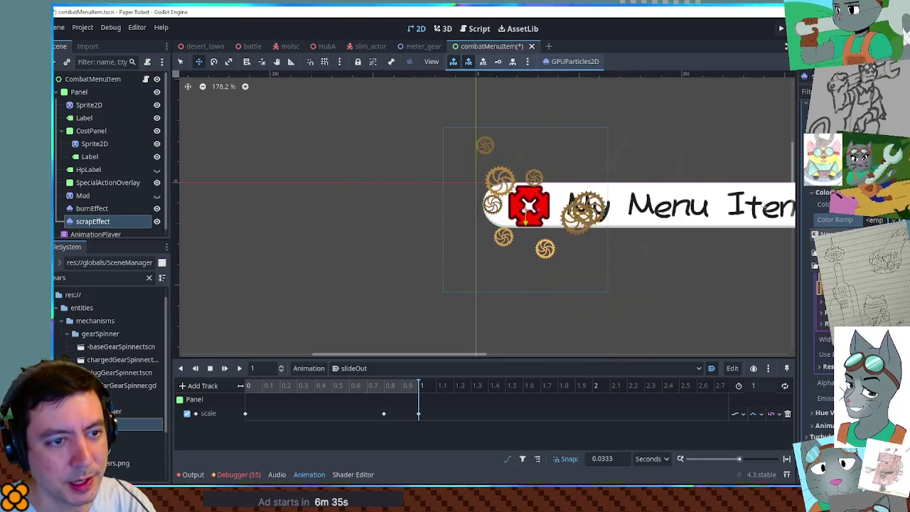
pyautogui.scroll(-5, 825, 284)
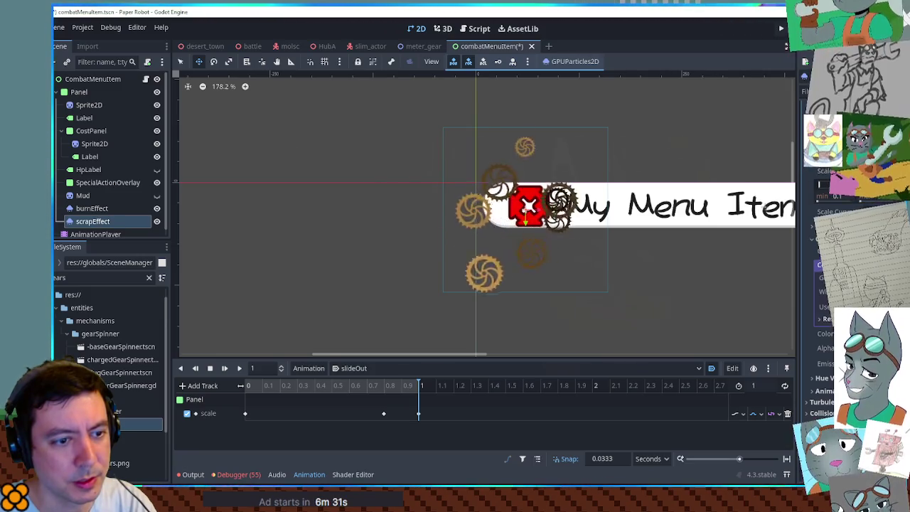
pyautogui.click(899, 183)
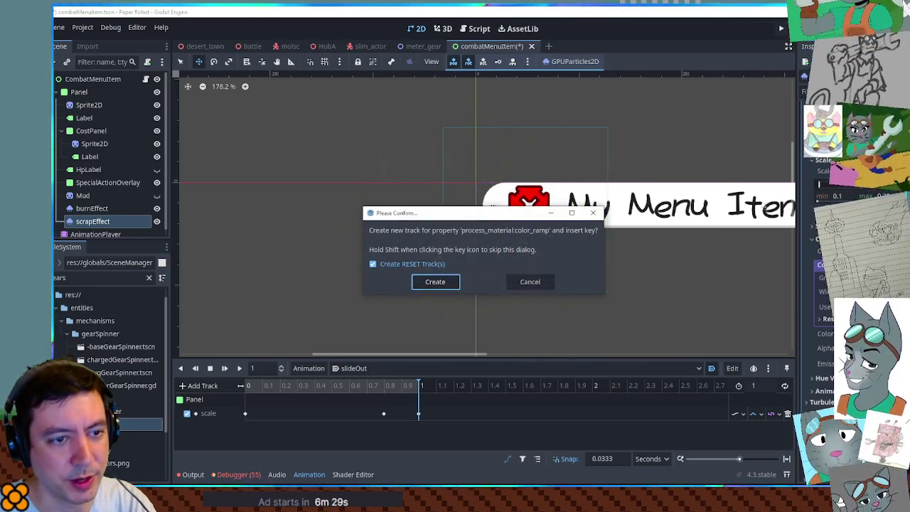
# Dismiss the new-track prompt, inspect the gears up close, and load the RESET animation pose
pyautogui.click(528, 281)
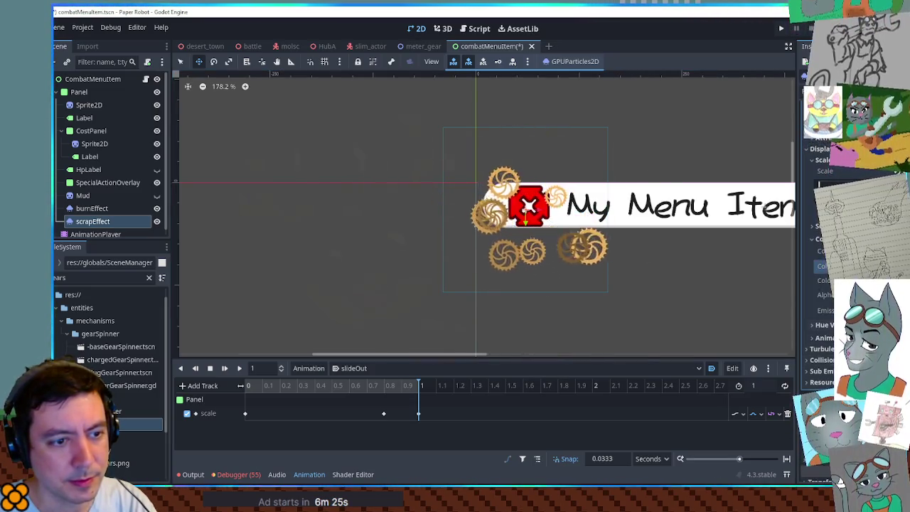
pyautogui.scroll(5, 840, 471)
pyautogui.scroll(-5, 840, 466)
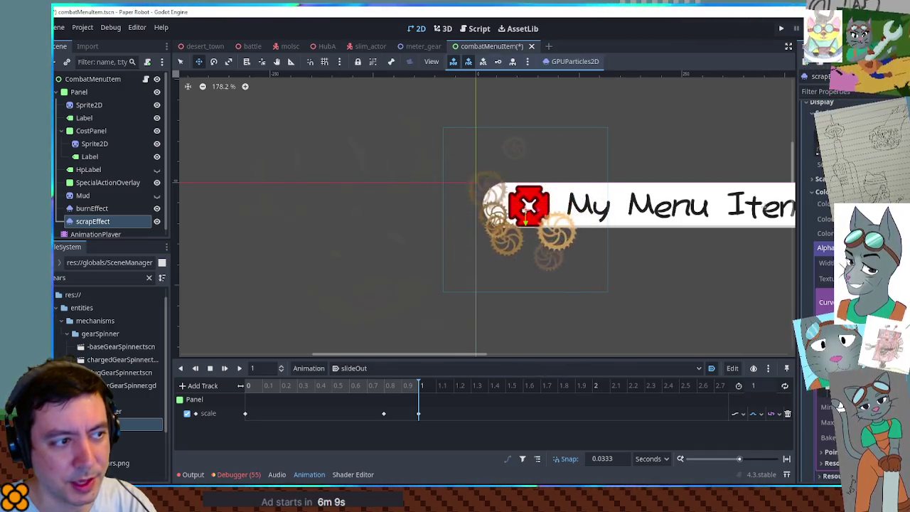
pyautogui.scroll(4, 524, 202)
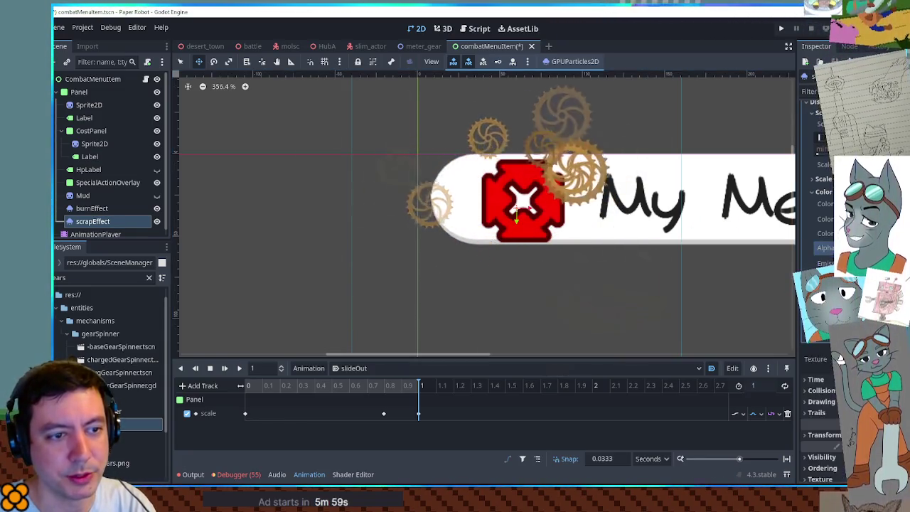
pyautogui.scroll(5, 840, 355)
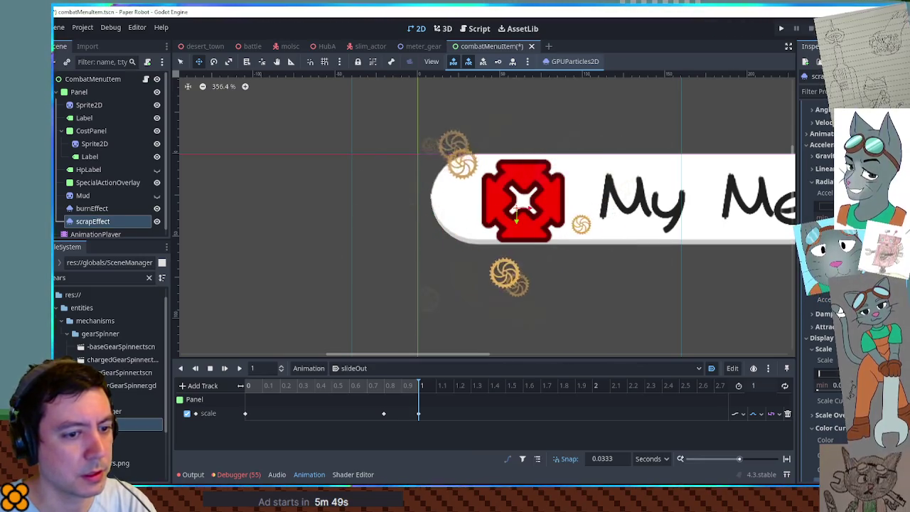
pyautogui.scroll(-3, 518, 206)
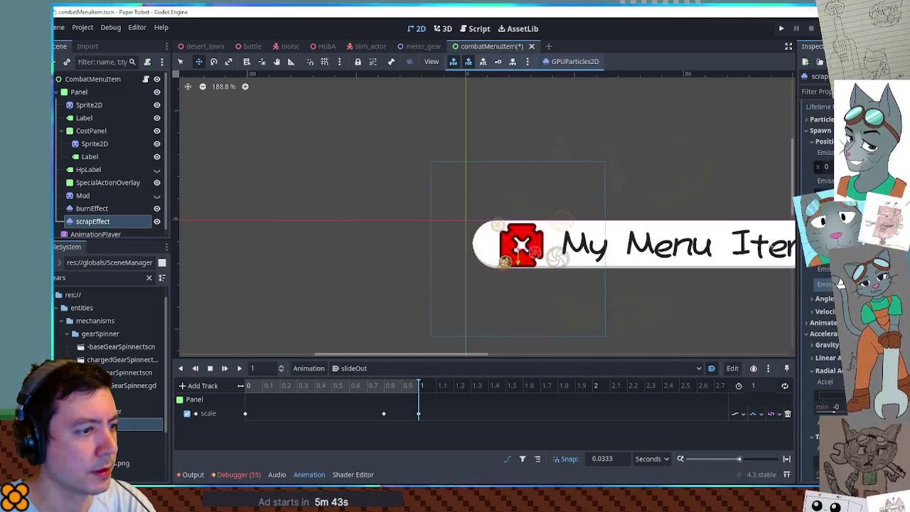
pyautogui.scroll(-3, 613, 219)
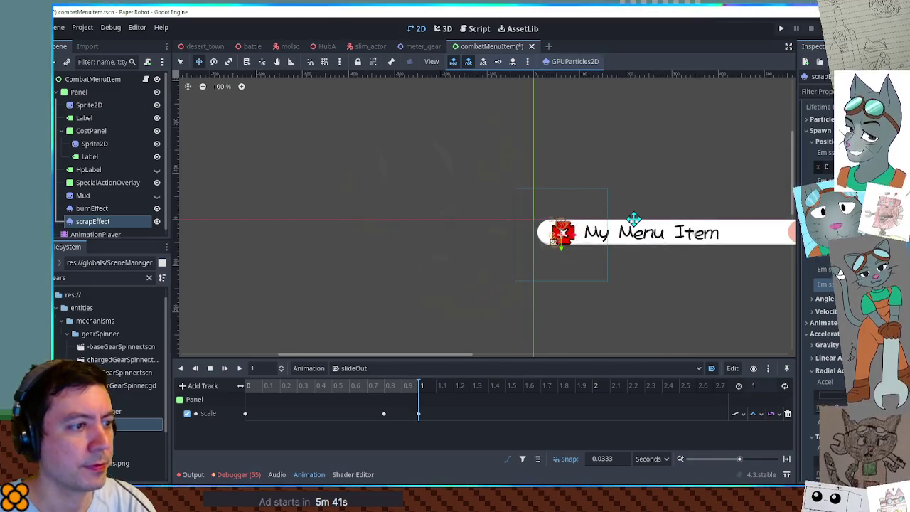
pyautogui.scroll(3, 571, 232)
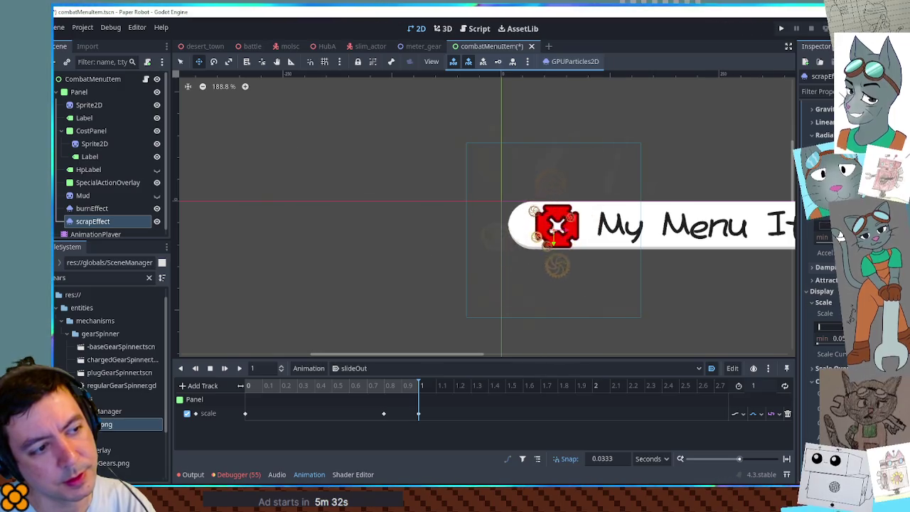
pyautogui.scroll(-3, 707, 219)
pyautogui.scroll(3, 682, 221)
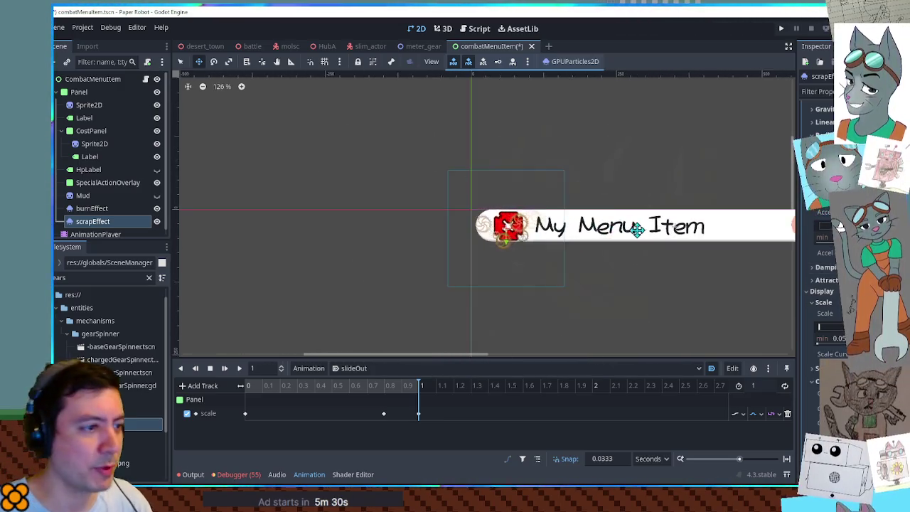
pyautogui.click(366, 367)
pyautogui.click(368, 384)
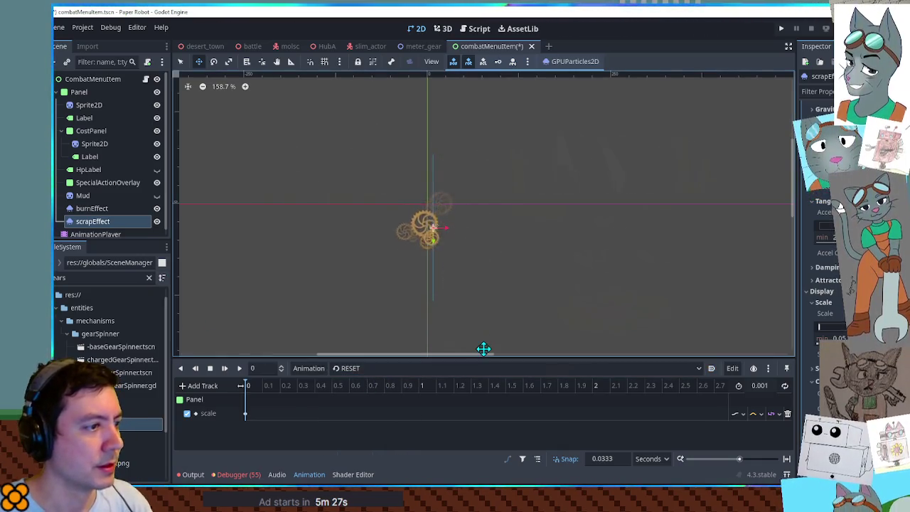
# Save combatMenuItem, test-run the battle scene with F6, and return to the script editor
pyautogui.hotkey('ctrl', 's')
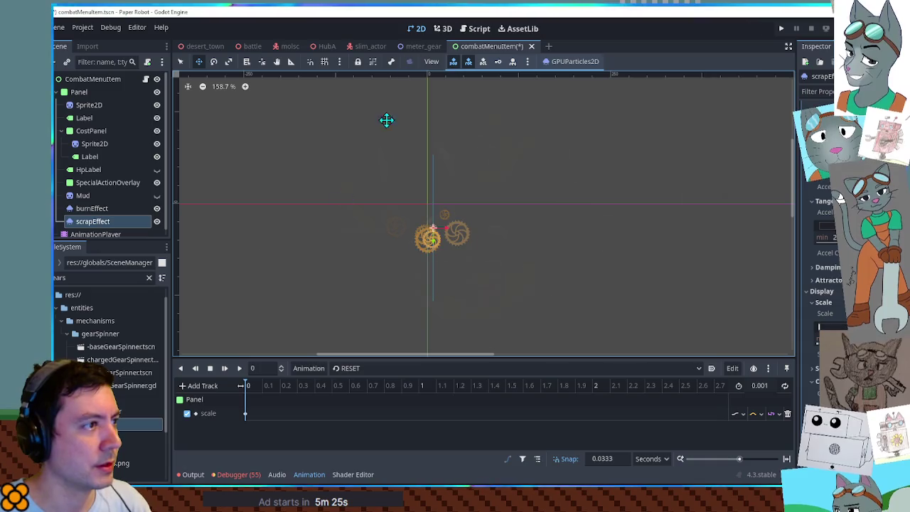
pyautogui.click(242, 46)
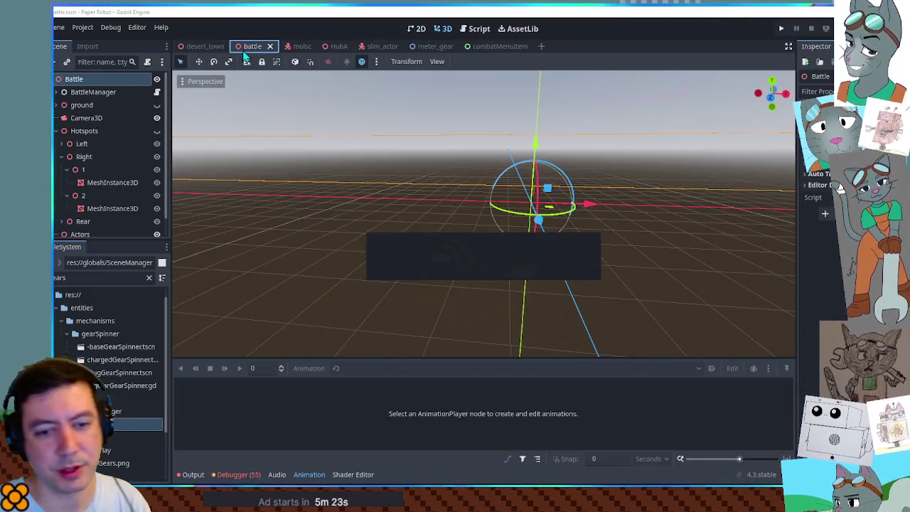
pyautogui.press('F6')
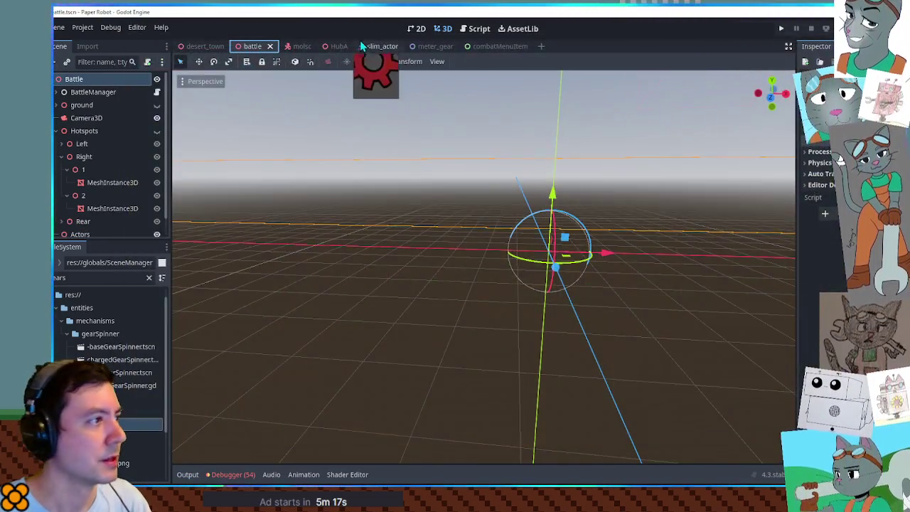
pyautogui.click(475, 28)
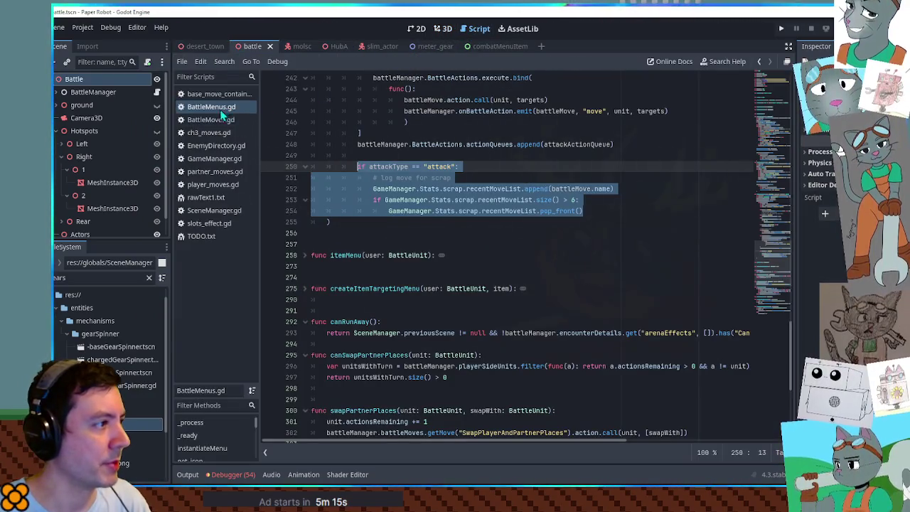
# Open BattleManager.gd from a FileSystem search for 'battle mana'
pyautogui.doubleClick(100, 277)
pyautogui.write('batt')
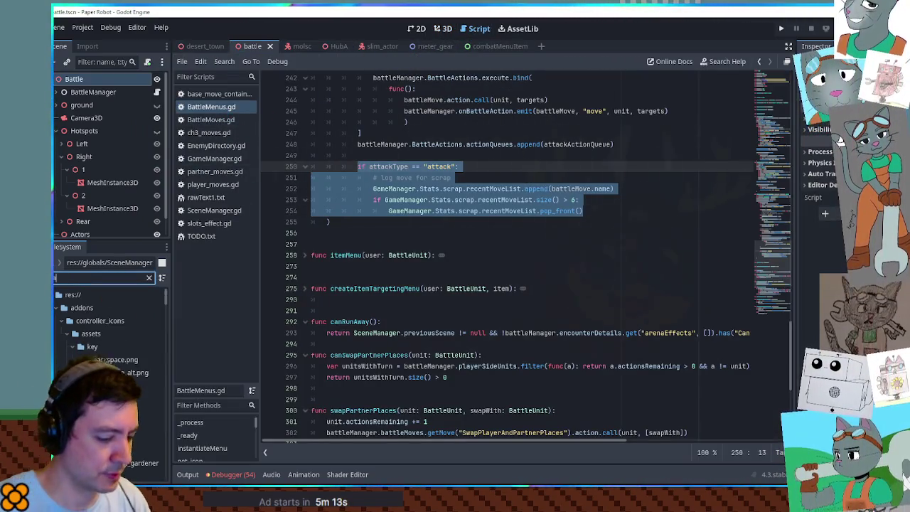
pyautogui.write('le mana')
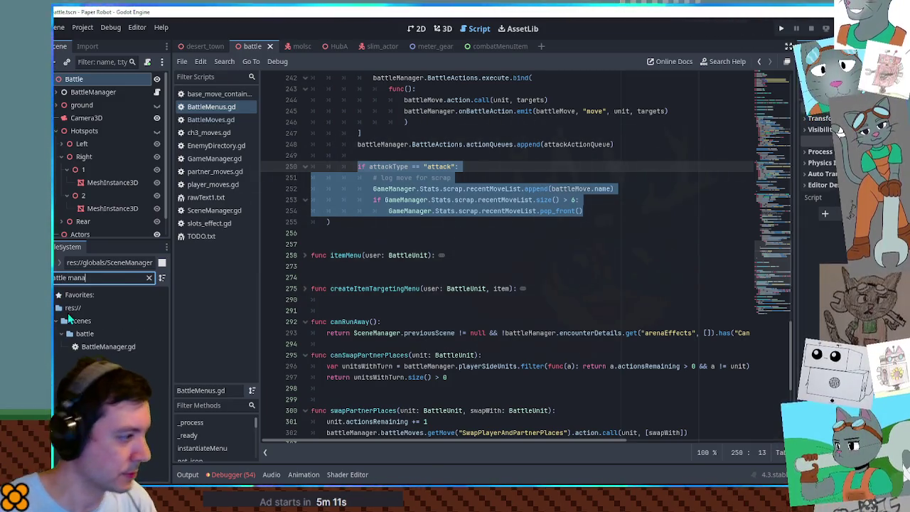
pyautogui.click(93, 348)
pyautogui.doubleClick(103, 347)
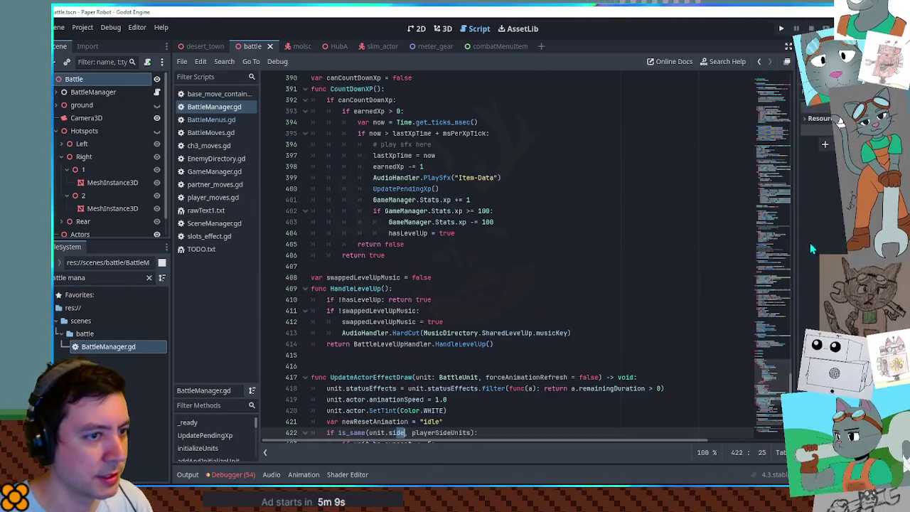
pyautogui.moveTo(763, 392); pyautogui.dragTo(764, 47)
pyautogui.scroll(-6, 426, 249)
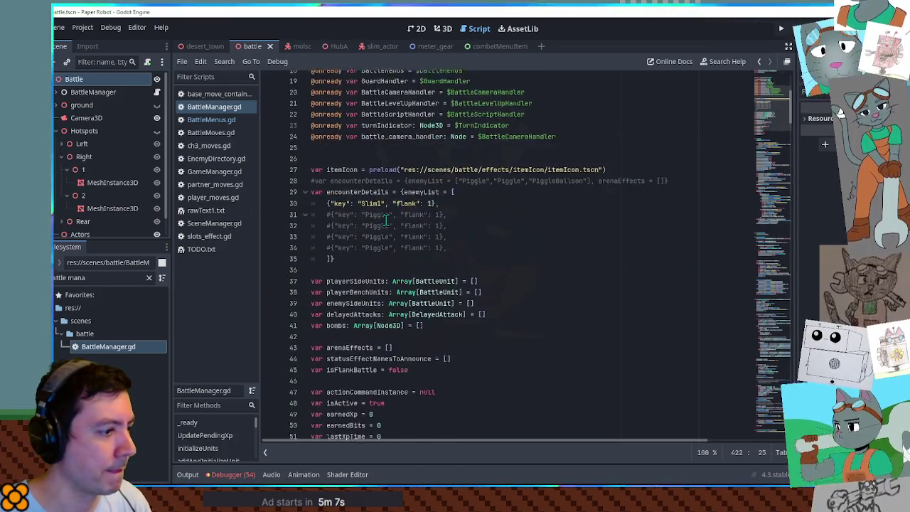
# Comment out the Slim1 encounter, uncomment the four Piggle entries, then save and run
pyautogui.click(327, 200)
pyautogui.write('#')
pyautogui.moveTo(335, 211); pyautogui.dragTo(349, 244)
pyautogui.press('BackSpace')
pyautogui.hotkey('ctrl', 'z')
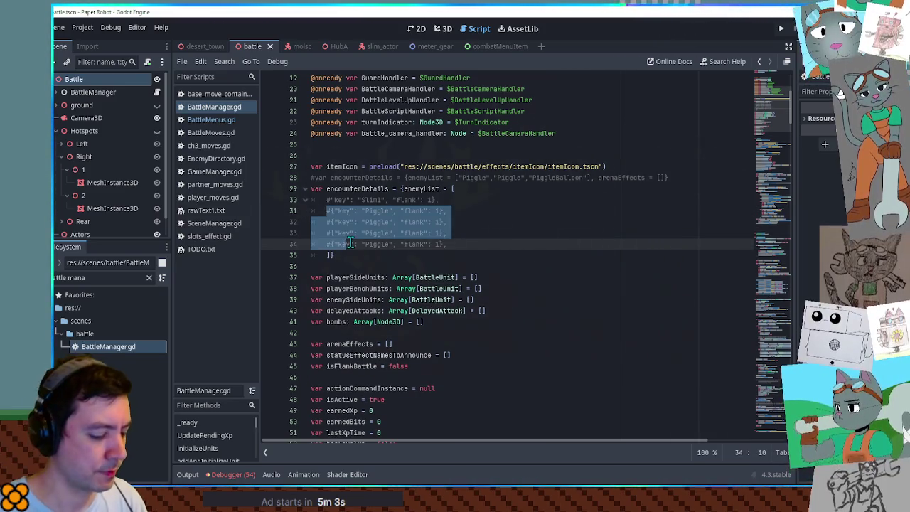
pyautogui.hotkey('ctrl', 's')
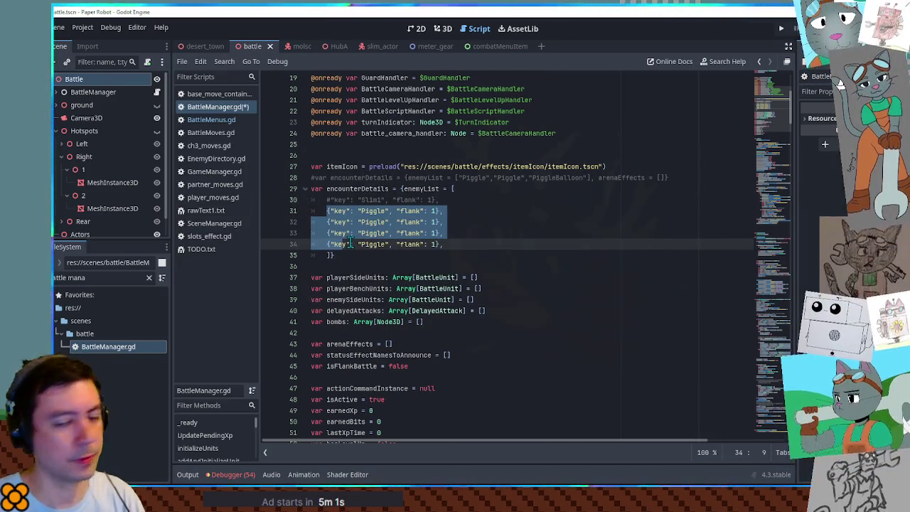
pyautogui.hotkey('ctrl', 's')
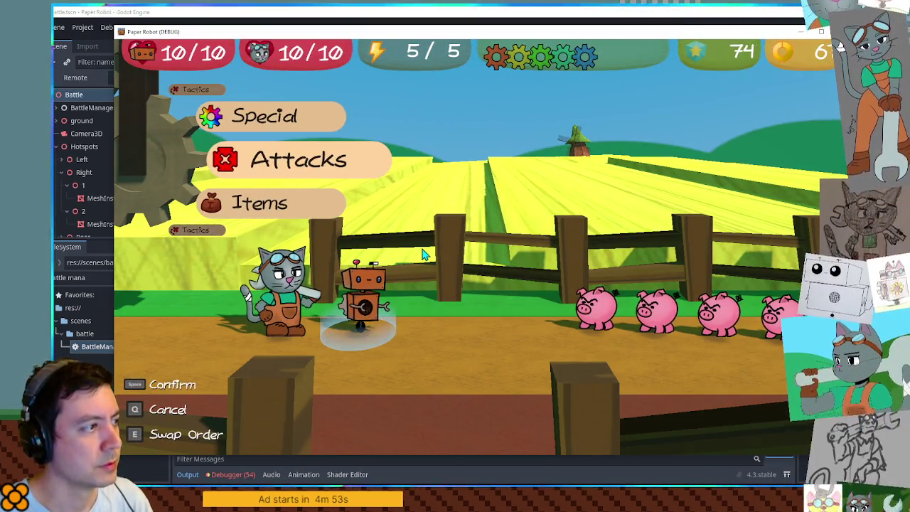
# Browse Spring Fling and Beak Barrage in Attacks, check the Special list, then stop the game with F8
pyautogui.press('space')
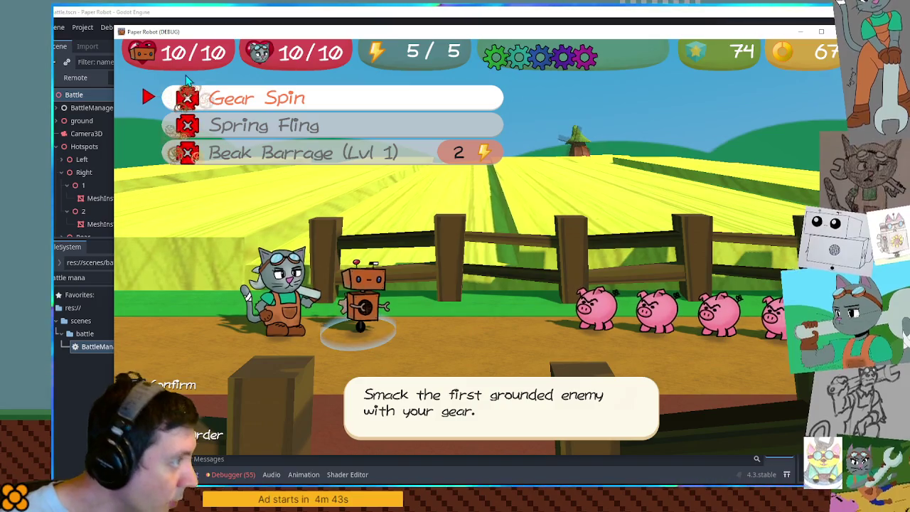
pyautogui.click(238, 128)
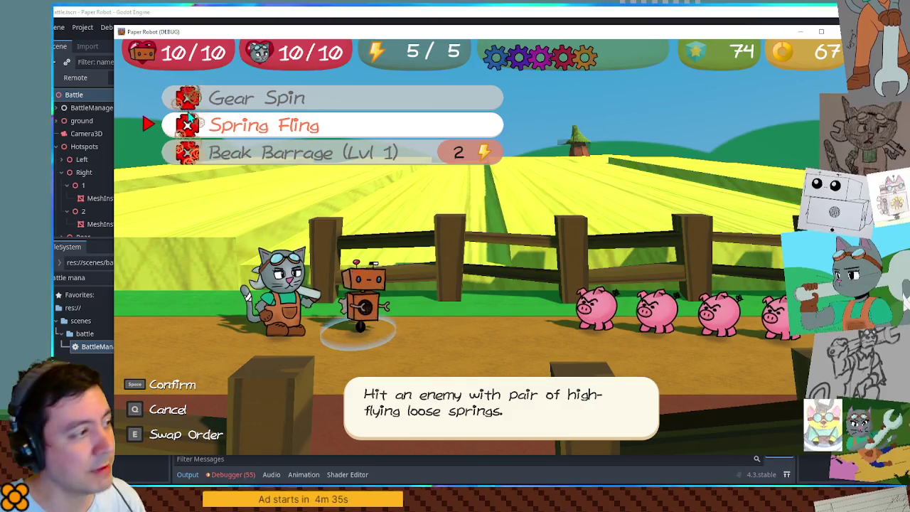
pyautogui.click(201, 164)
pyautogui.press('q')
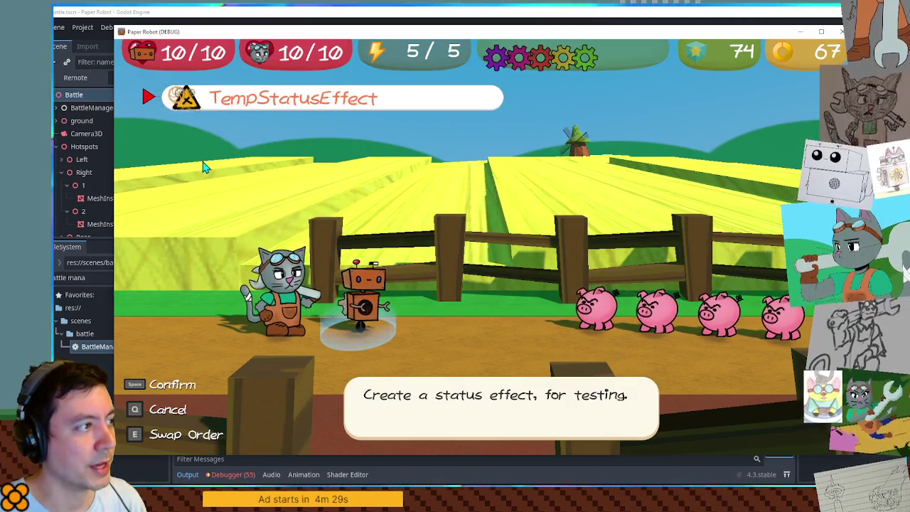
pyautogui.press('q')
pyautogui.press('space')
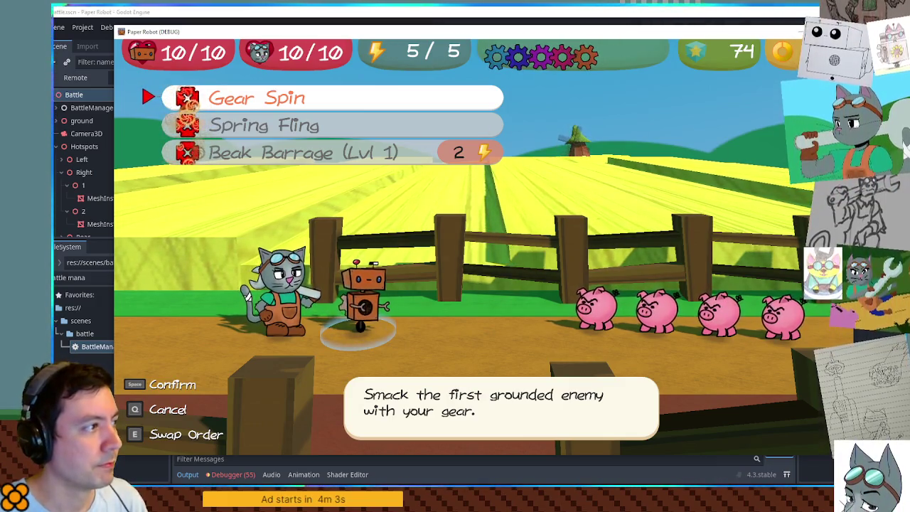
pyautogui.press('F8')
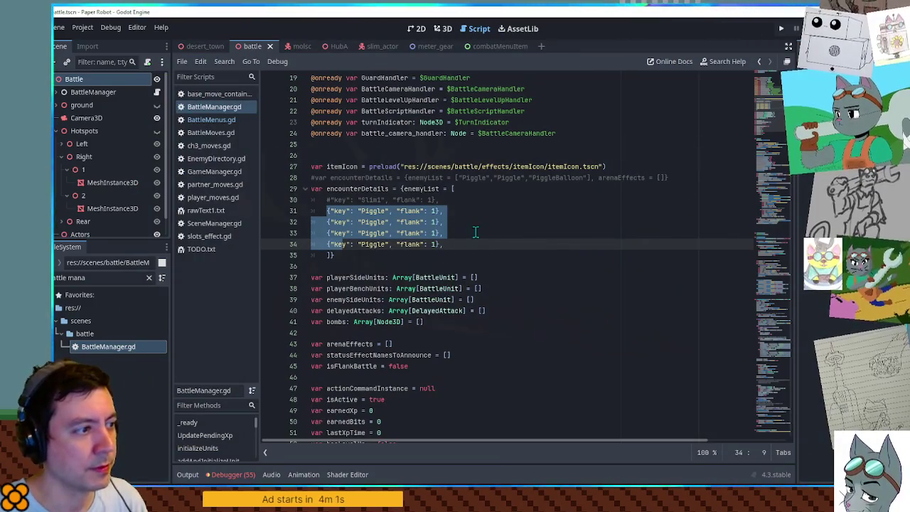
# Hide the burnEffect and scrapEffect particles in the combatMenuItem scene and save it
pyautogui.click(476, 244)
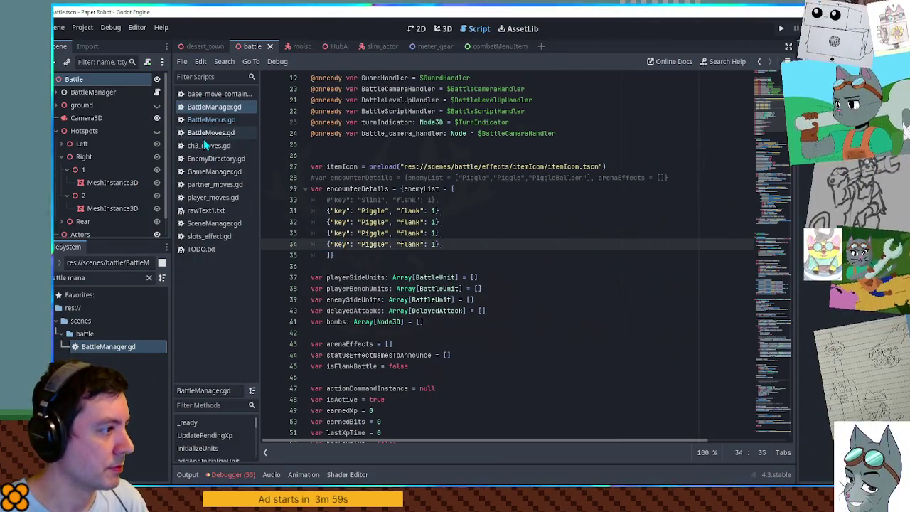
pyautogui.click(488, 47)
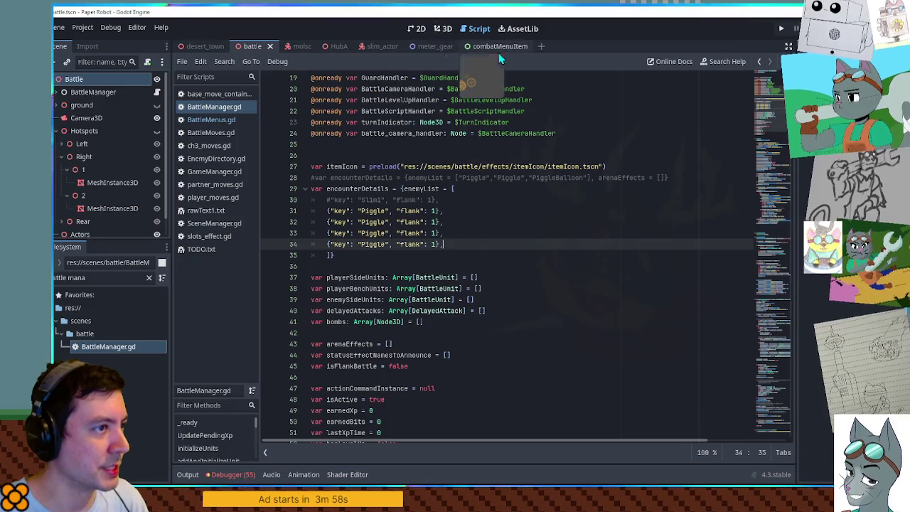
pyautogui.click(415, 30)
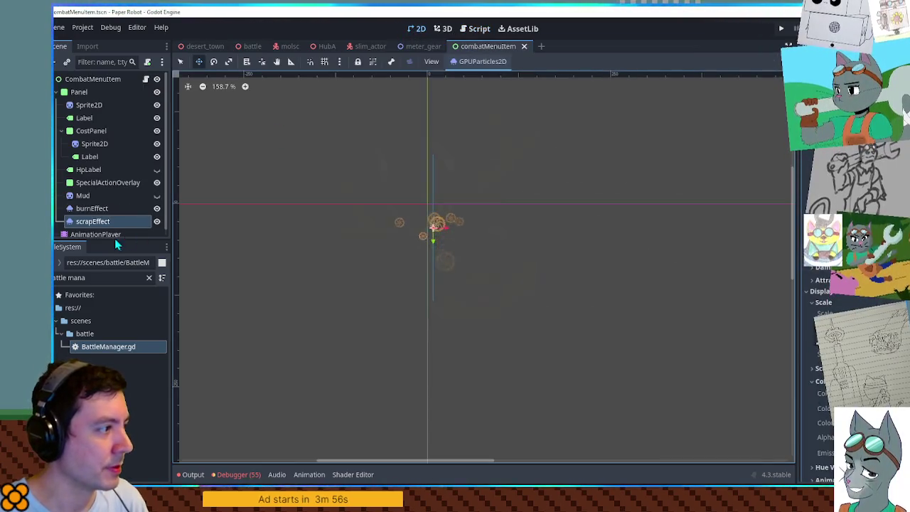
pyautogui.click(157, 208)
pyautogui.click(157, 221)
pyautogui.hotkey('ctrl', 's')
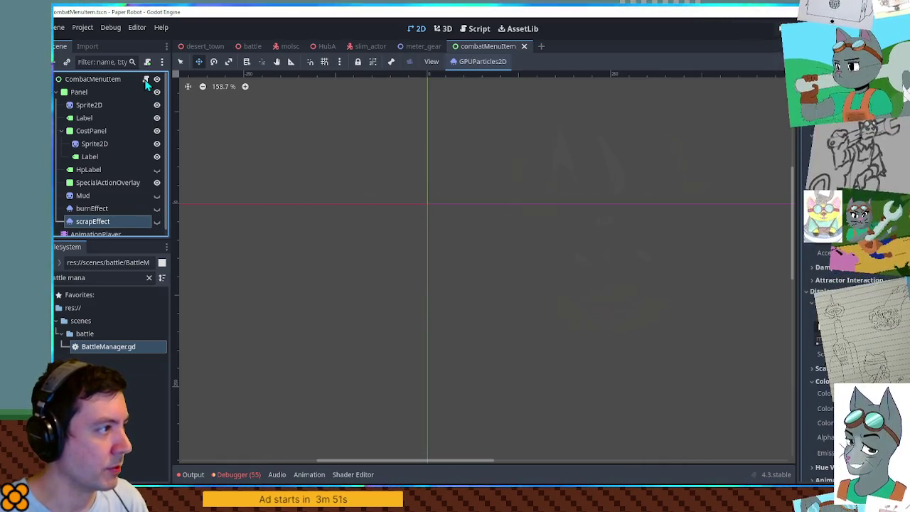
pyautogui.hotkey('ctrl', 'F3')
pyautogui.click(426, 222)
pyautogui.hotkey('ctrl', 'f')
pyautogui.press('Escape')
pyautogui.scroll(1, 565, 203)
pyautogui.scroll(4, 566, 202)
pyautogui.click(573, 178)
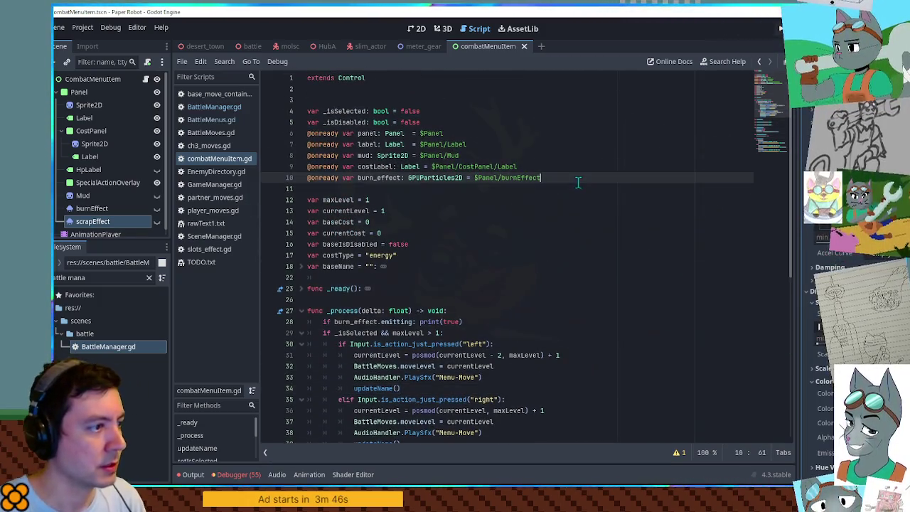
pyautogui.press('Return')
pyautogui.moveTo(99, 225); pyautogui.dragTo(347, 187)
pyautogui.hotkey('ctrl', 'z')
pyautogui.moveTo(84, 215); pyautogui.dragTo(355, 189)
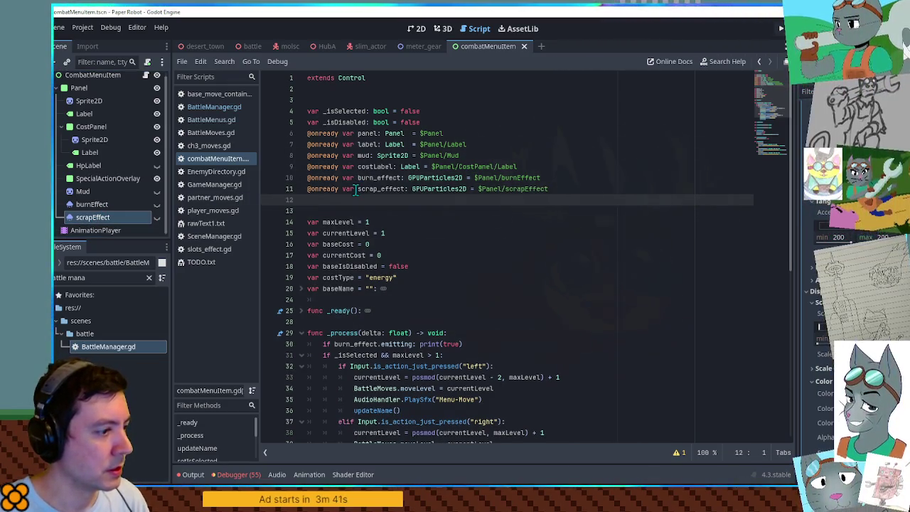
# Delete the burn_effect debug print line and save the script
pyautogui.click(467, 343)
pyautogui.hotkey('ctrl', 'x')
pyautogui.hotkey('ctrl', 's')
pyautogui.click(377, 188)
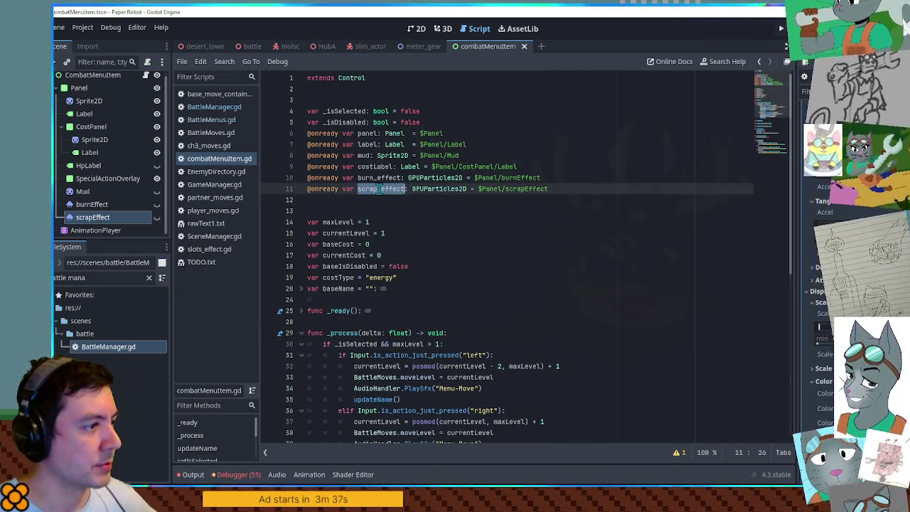
pyautogui.click(105, 206)
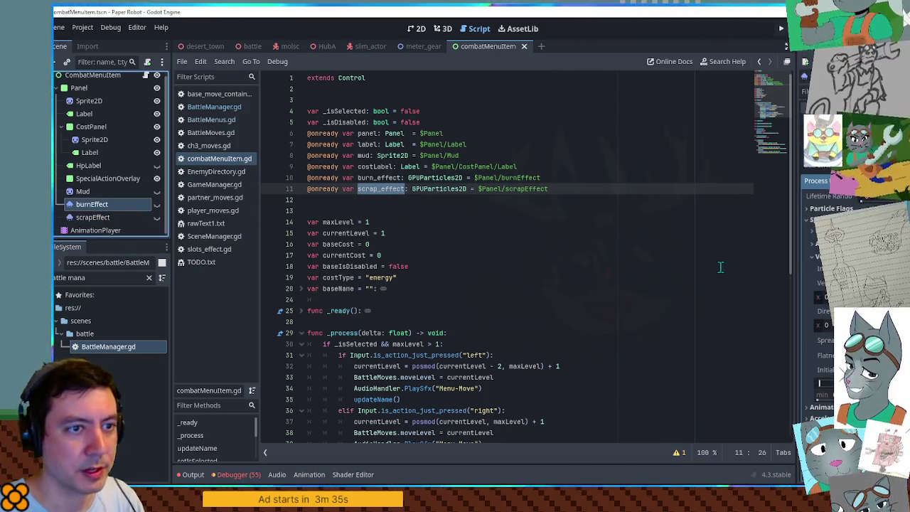
pyautogui.click(105, 218)
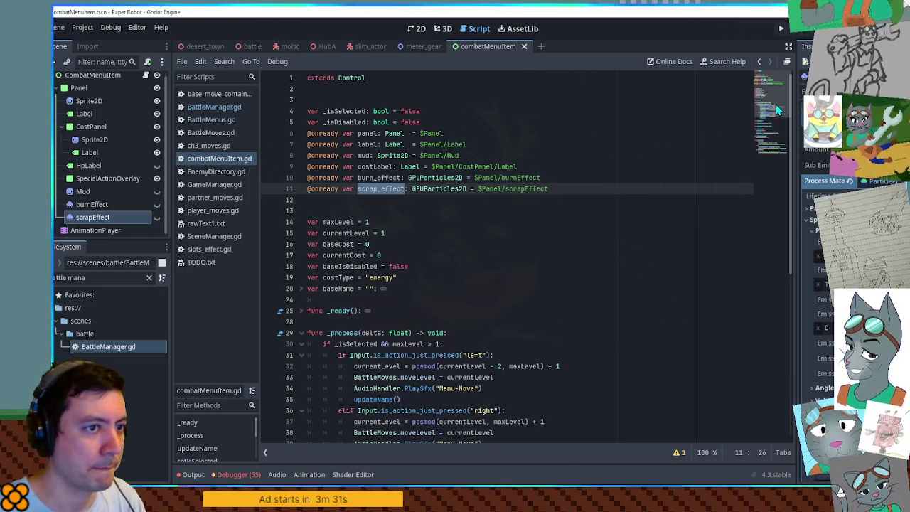
# Duplicate activateBurnEffect into activateScrapEffect setting scrap_effect.emitting = true, and save
pyautogui.doubleClick(377, 177)
pyautogui.hotkey('ctrl', 'f')
pyautogui.scroll(-10, 594, 236)
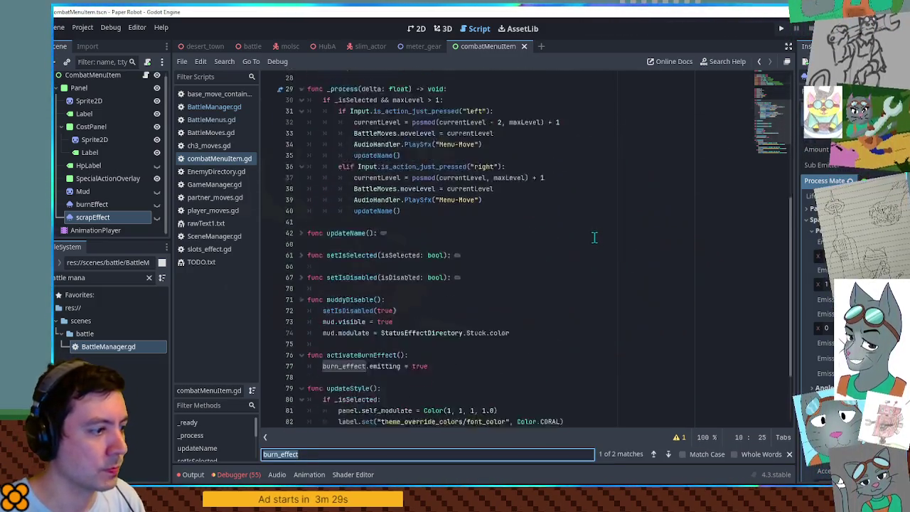
pyautogui.moveTo(434, 278); pyautogui.dragTo(532, 247)
pyautogui.hotkey('ctrl', 'shift', 'd')
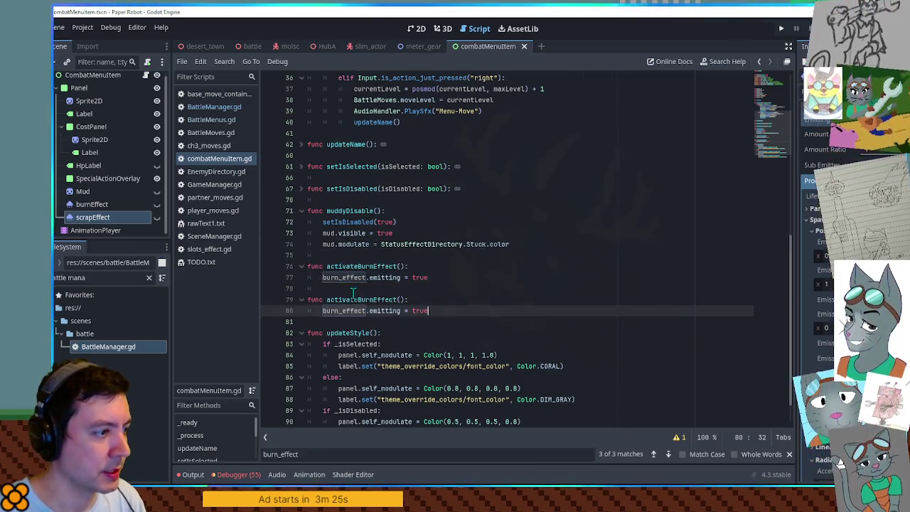
pyautogui.moveTo(360, 301); pyautogui.dragTo(373, 300)
pyautogui.write('Scrap')
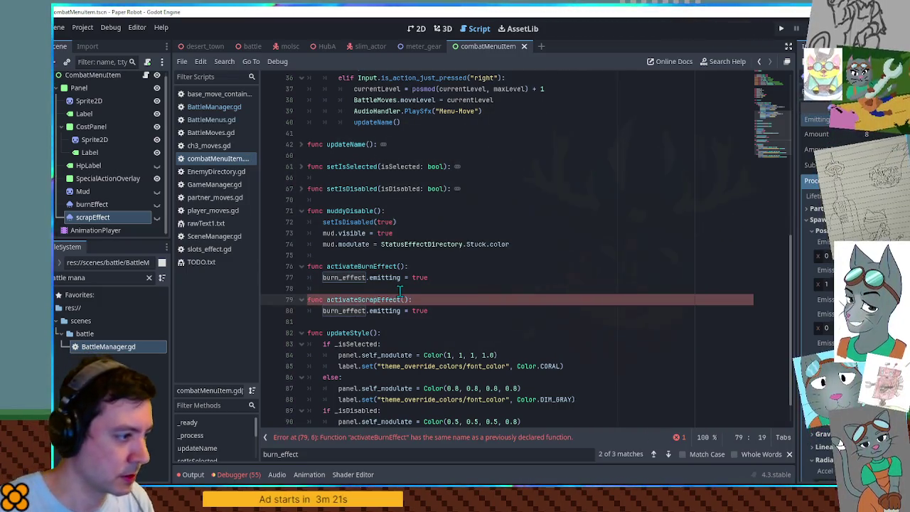
pyautogui.click(319, 311)
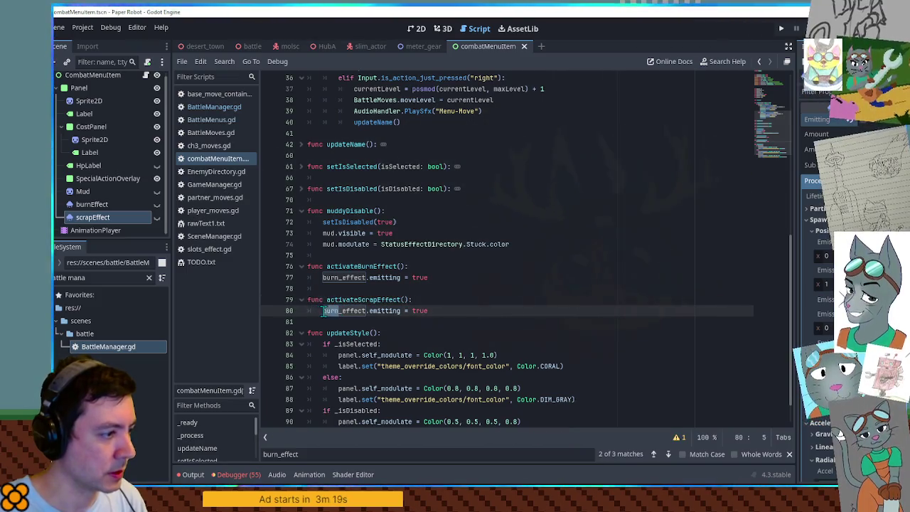
pyautogui.write('scrap')
pyautogui.hotkey('ctrl', 's')
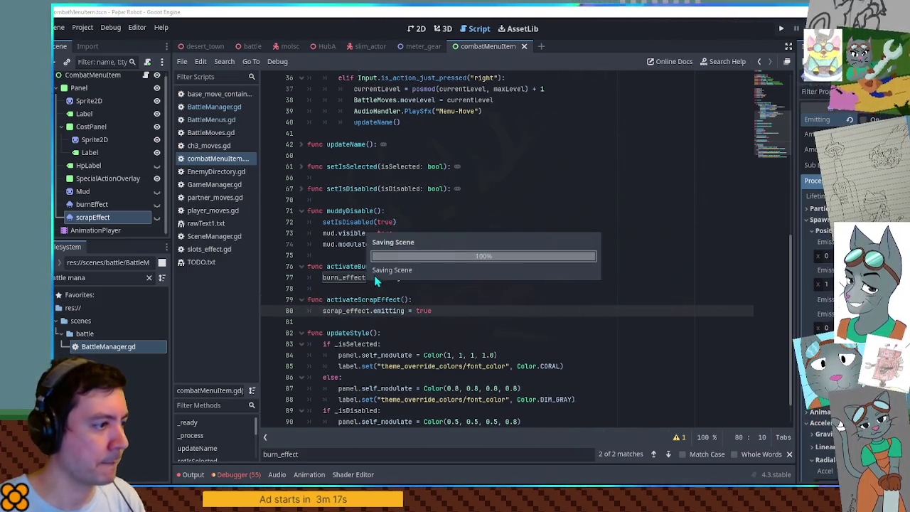
# Search all project files for uses of activateBurnEffect
pyautogui.doubleClick(351, 267)
pyautogui.hotkey('ctrl', 'shift', 'f')
pyautogui.click(481, 286)
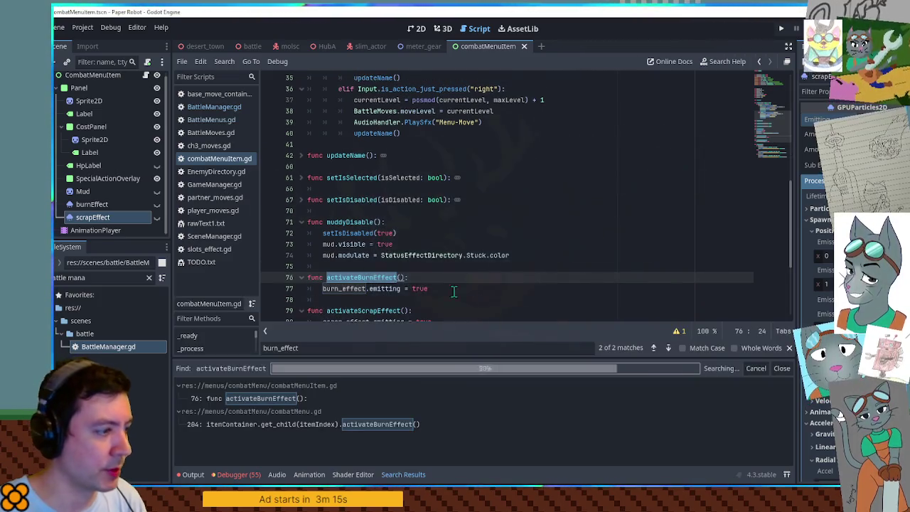
# Open the line-204 activateBurnEffect call in combatMenu.gd and read through burnItemsForBurningStatus up to its return of burnIndexes
pyautogui.click(297, 427)
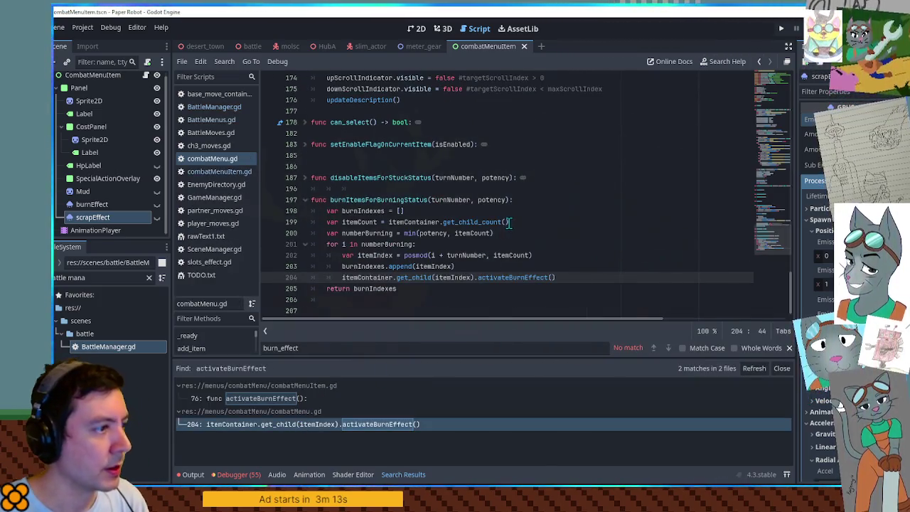
pyautogui.doubleClick(375, 199)
pyautogui.click(401, 292)
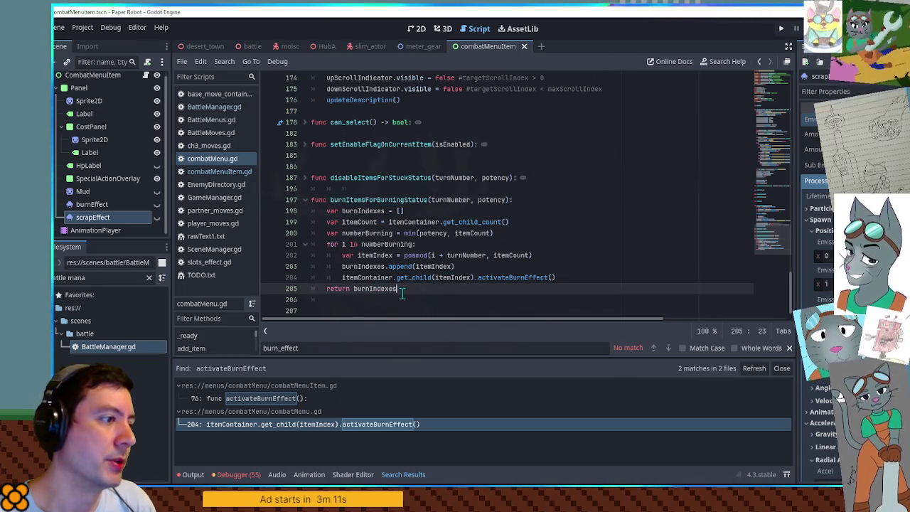
pyautogui.click(425, 200)
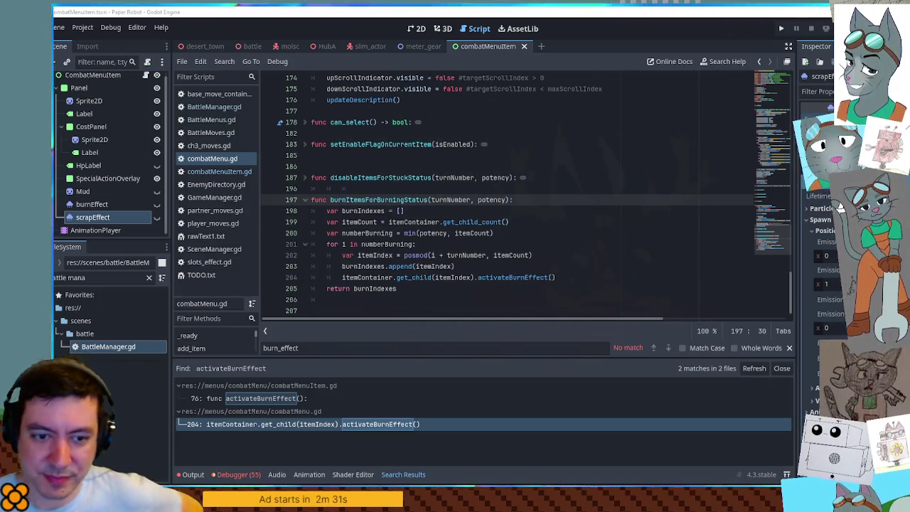
pyautogui.click(435, 235)
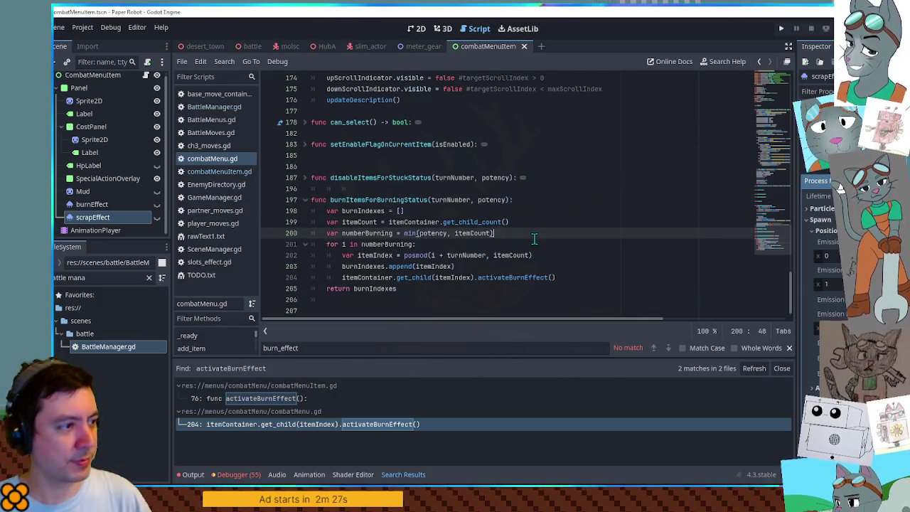
pyautogui.click(406, 290)
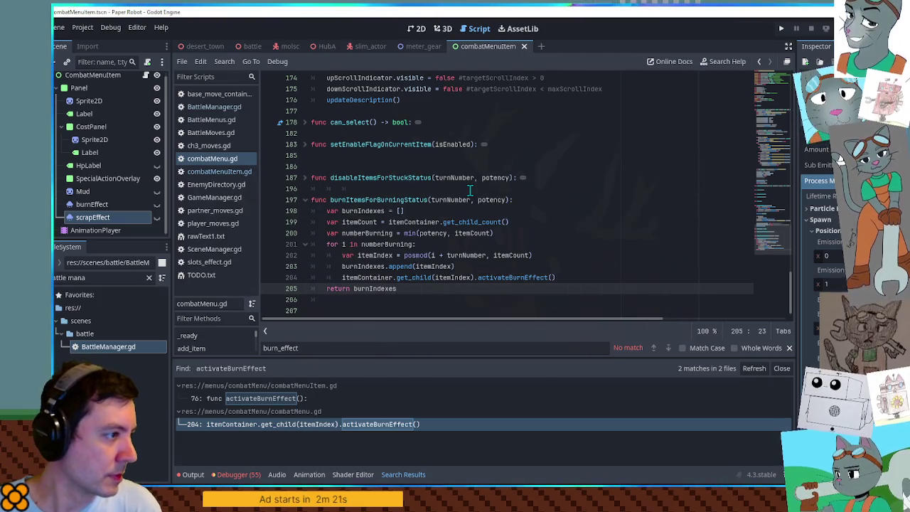
# Search the project for burnItemsForBurningStatus and open its call site in BattleMenus.gd
pyautogui.doubleClick(406, 200)
pyautogui.hotkey('ctrl', 'shift', 'f')
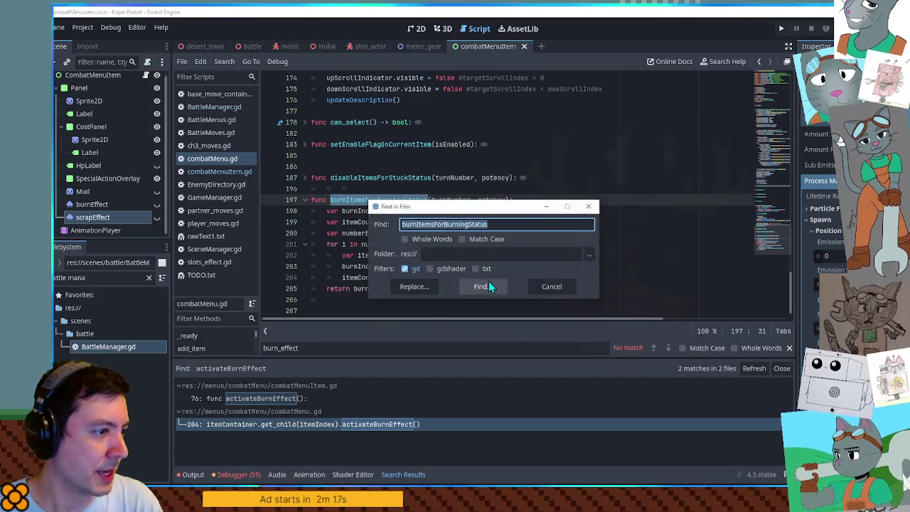
pyautogui.click(488, 282)
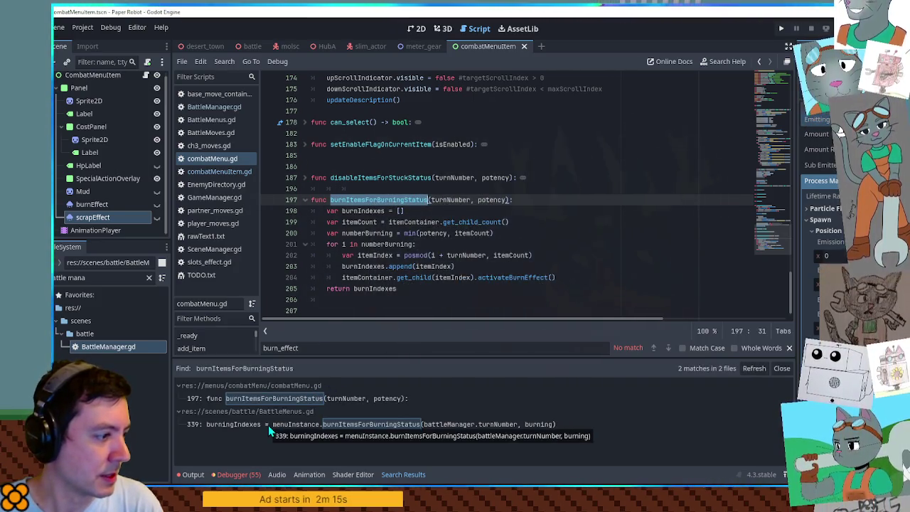
pyautogui.click(268, 425)
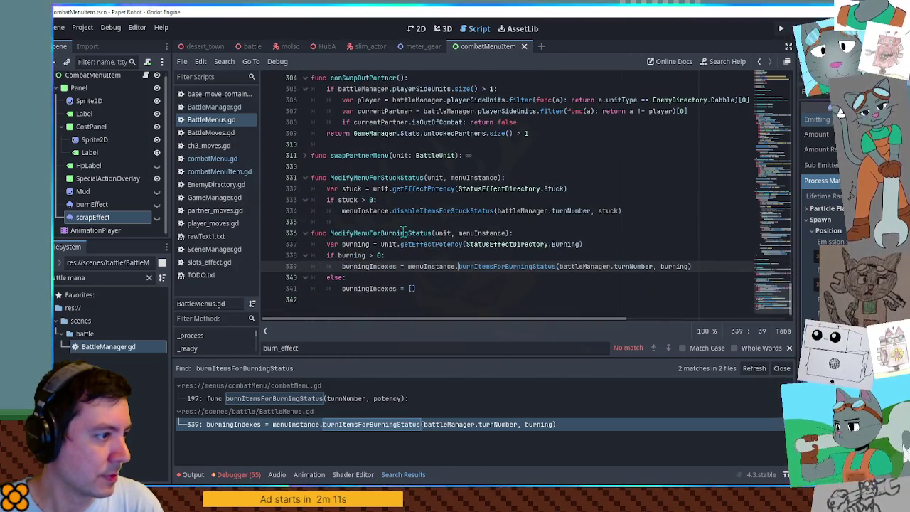
# Find where ModifyMenuForBurningStatus is called in BattleMenus.gd and read the surrounding code
pyautogui.doubleClick(380, 233)
pyautogui.hotkey('ctrl', 'f')
pyautogui.click(655, 346)
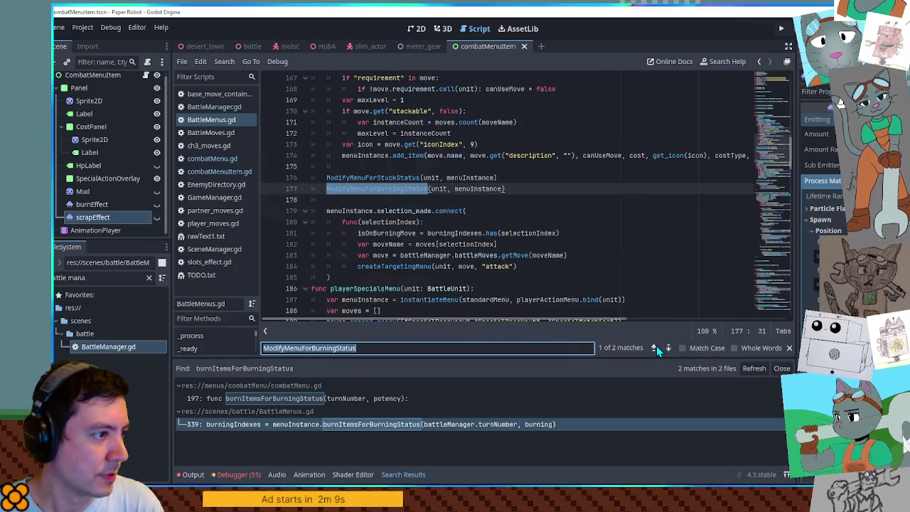
pyautogui.scroll(5, 344, 178)
pyautogui.scroll(-4, 343, 178)
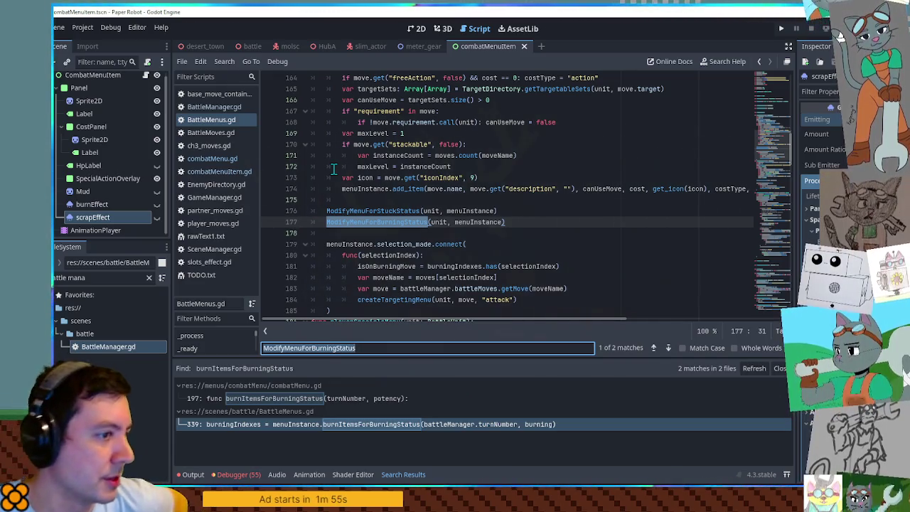
pyautogui.scroll(-2, 364, 205)
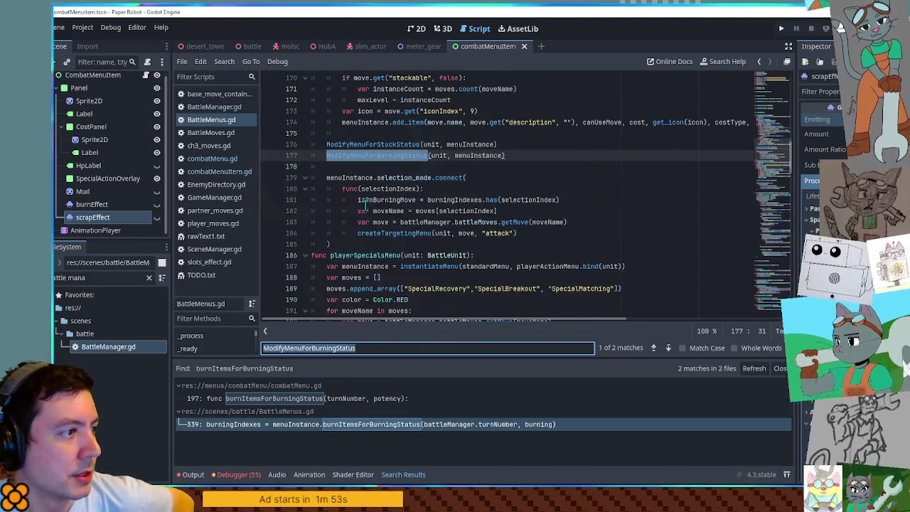
pyautogui.scroll(-13, 431, 175)
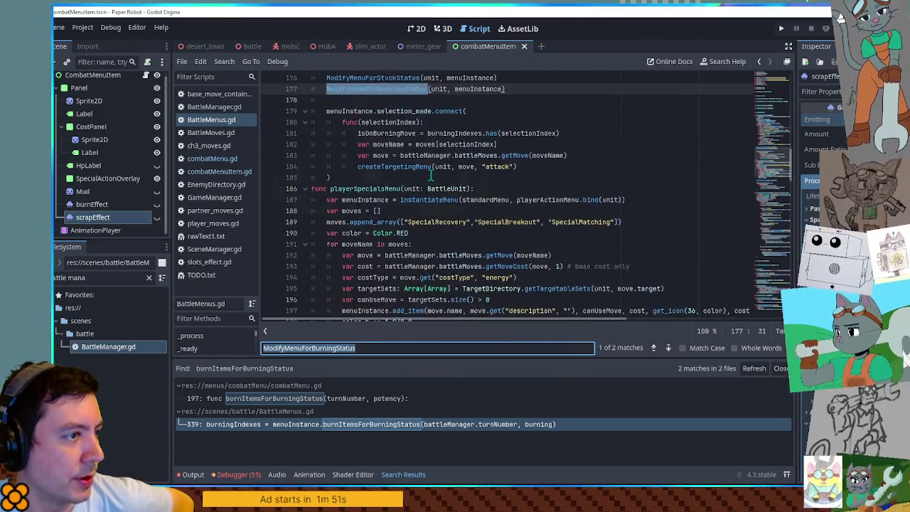
pyautogui.scroll(-7, 431, 174)
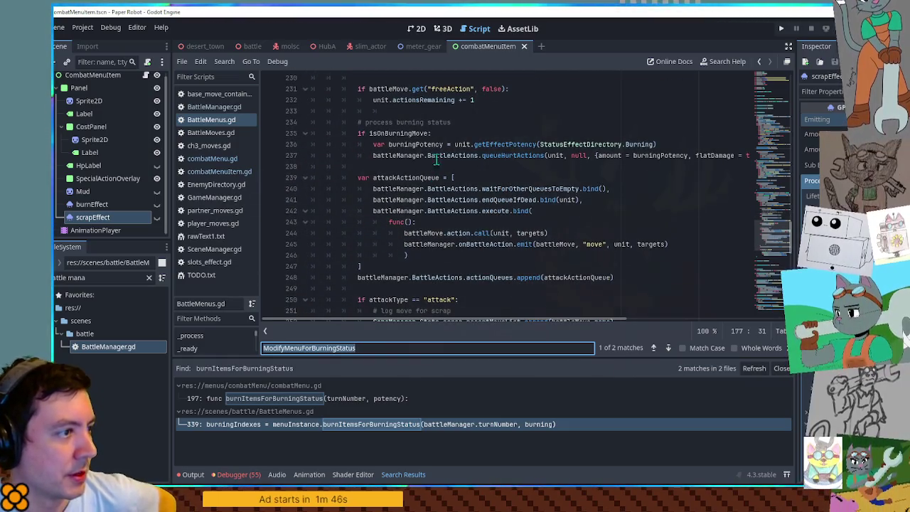
# Locate the isOnBurningMove burning-status block at line 235 and search the script for isOnBurningMove
pyautogui.click(402, 134)
pyautogui.scroll(6, 403, 163)
pyautogui.scroll(2, 403, 163)
pyautogui.scroll(-6, 404, 185)
pyautogui.hotkey('ctrl', 'f')
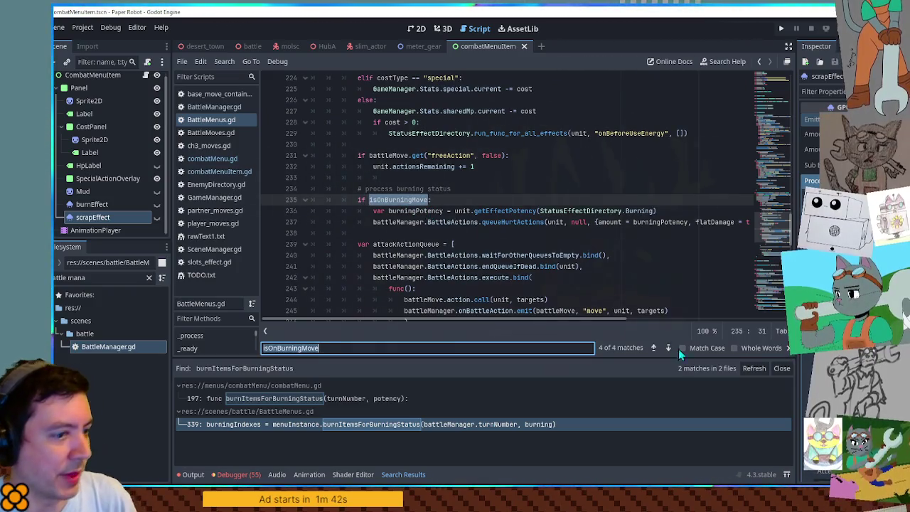
pyautogui.click(654, 352)
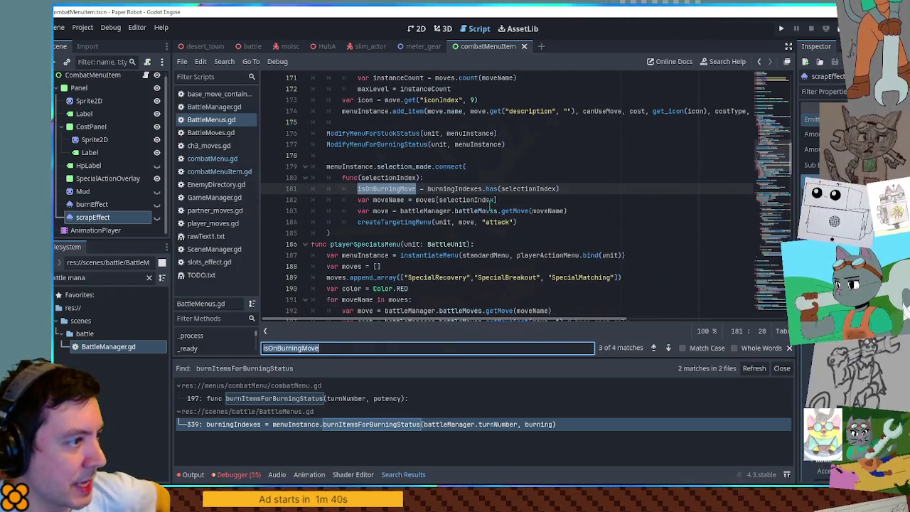
pyautogui.scroll(4, 451, 197)
pyautogui.scroll(-3, 459, 205)
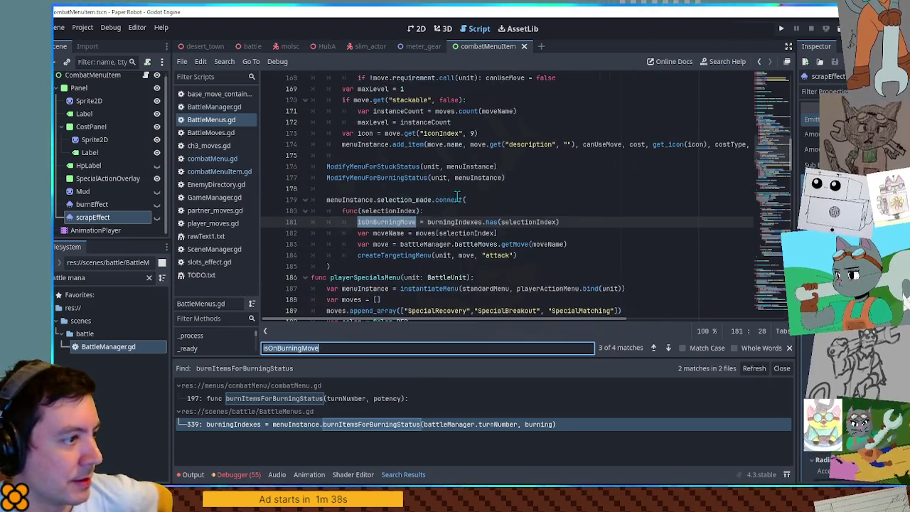
pyautogui.click(469, 222)
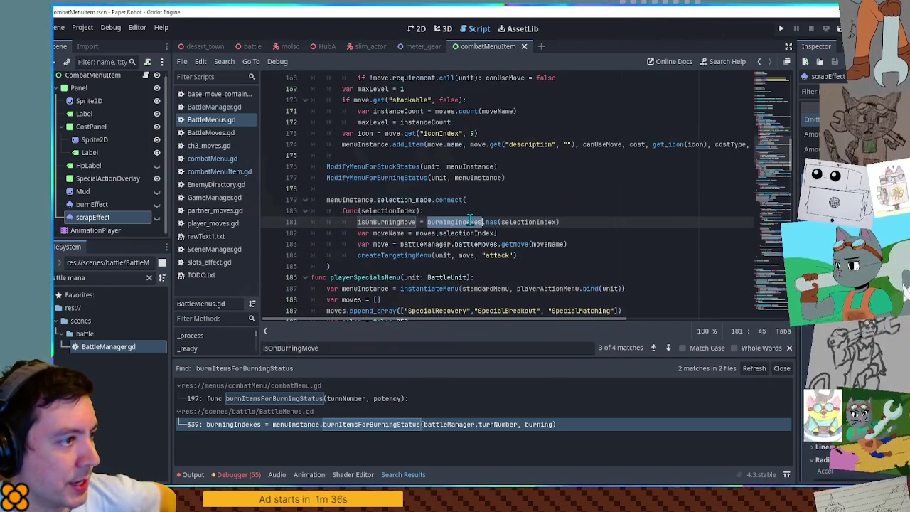
pyautogui.scroll(8, 469, 219)
pyautogui.scroll(-8, 469, 219)
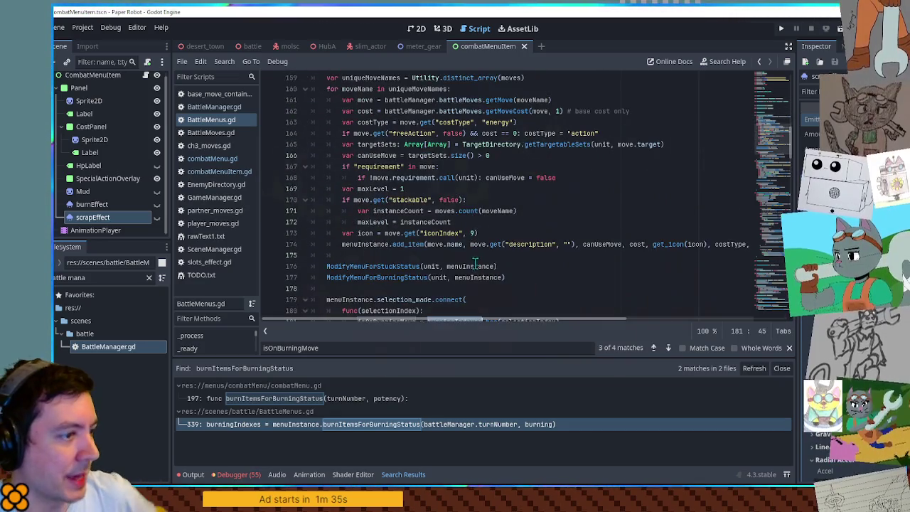
pyautogui.hotkey('ctrl', 'f')
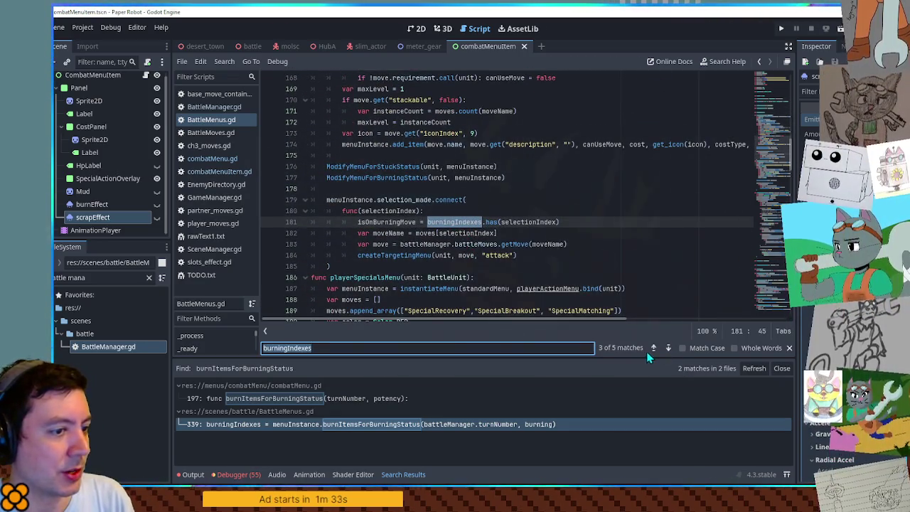
pyautogui.click(669, 349)
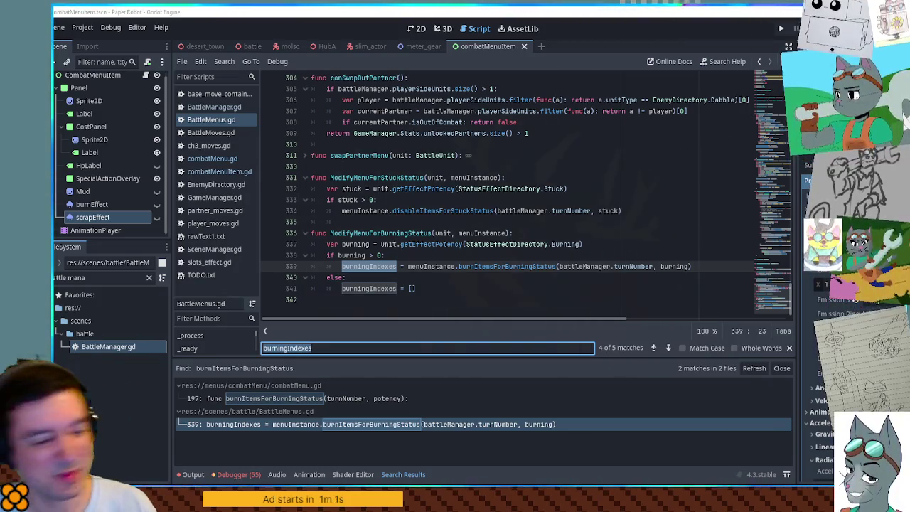
pyautogui.click(429, 287)
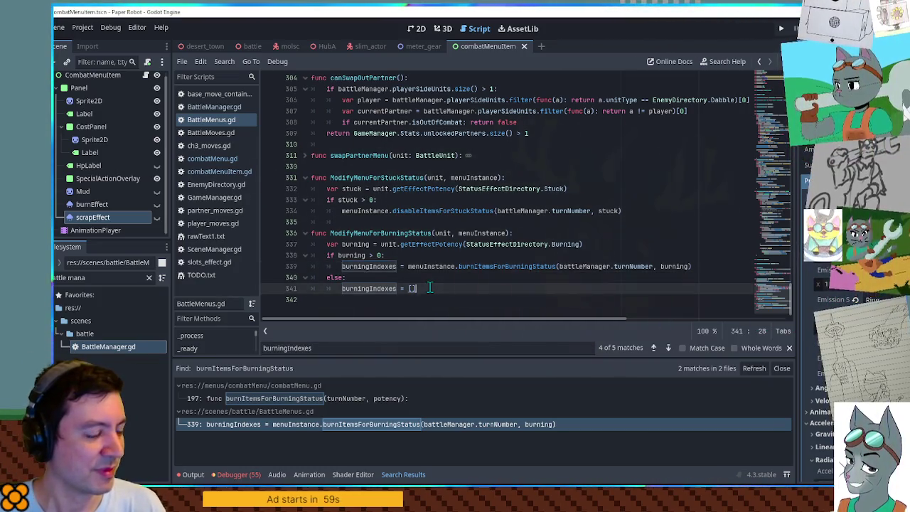
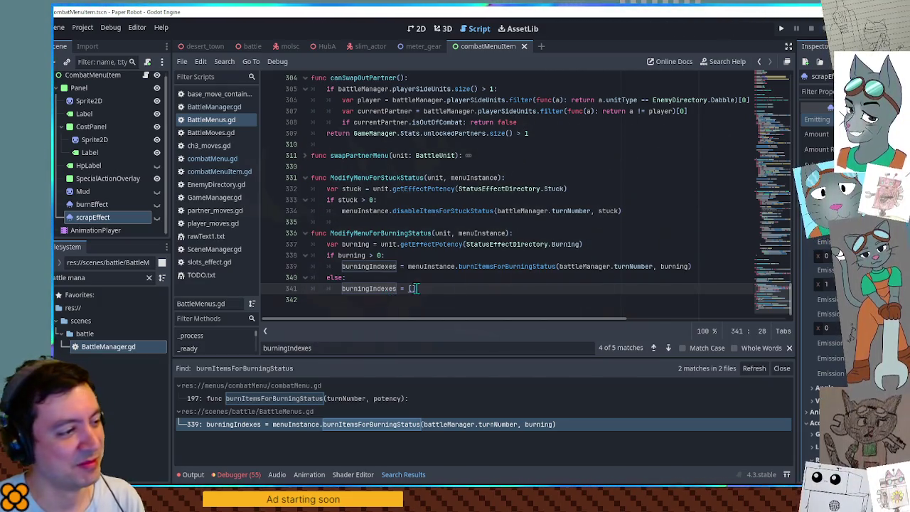
# Declare 'func ModifyMenuForScrap(menuInstance):' on a new line at the end of BattleMenus.gd
pyautogui.click(431, 311)
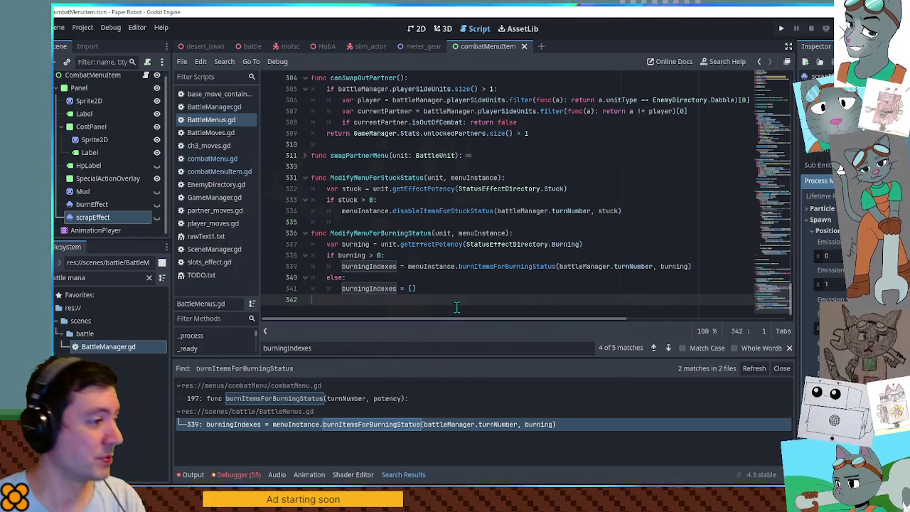
pyautogui.press('Return')
pyautogui.write('fun')
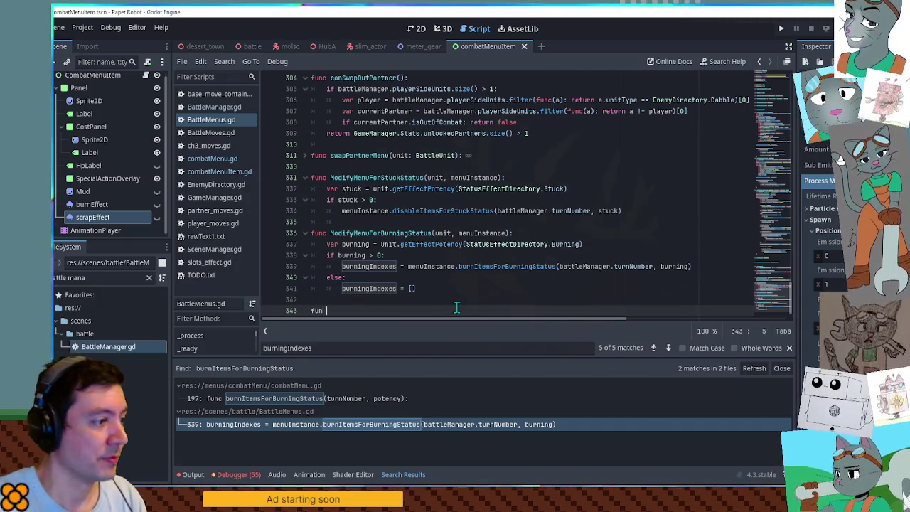
pyautogui.write('c Mod')
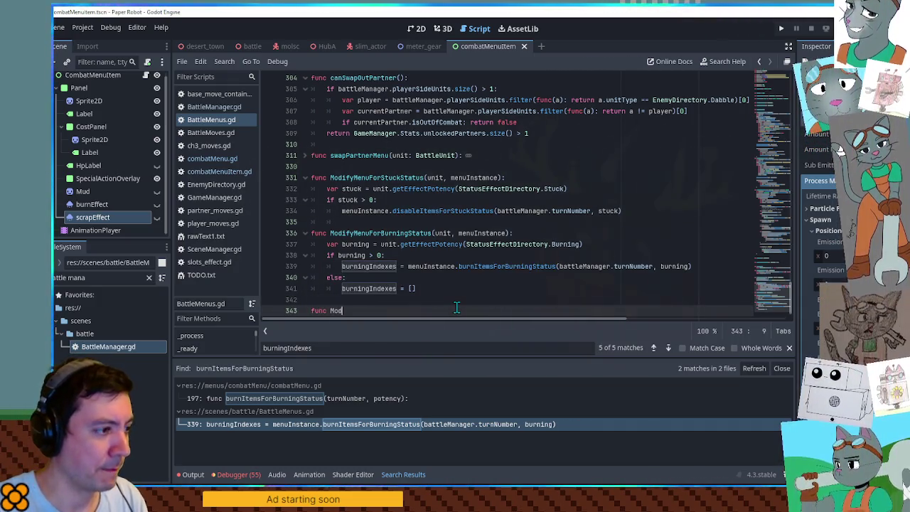
pyautogui.write('ifyMenuForScrap(')
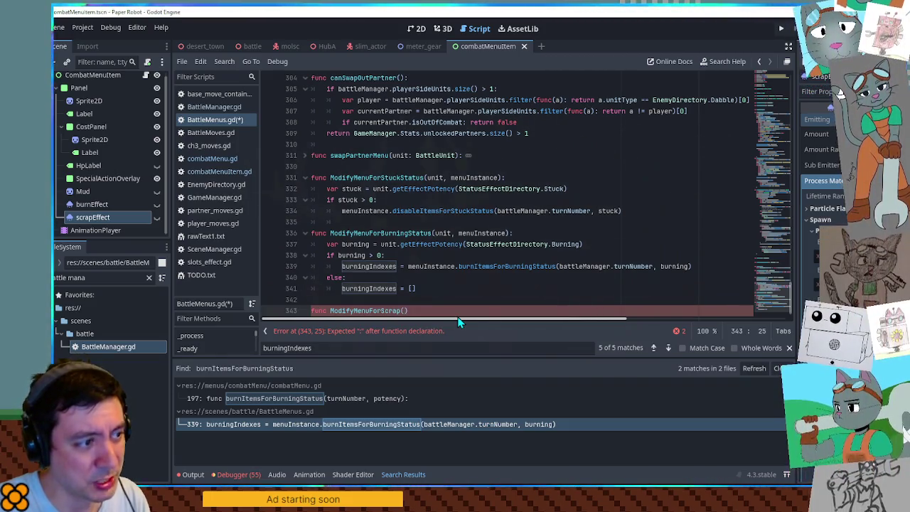
pyautogui.write('menuInsta')
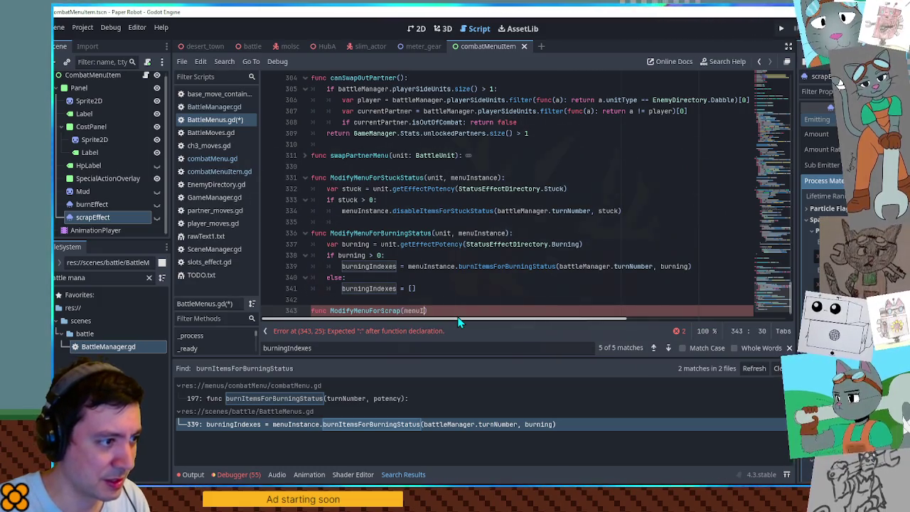
pyautogui.write('nce):')
pyautogui.press('Return')
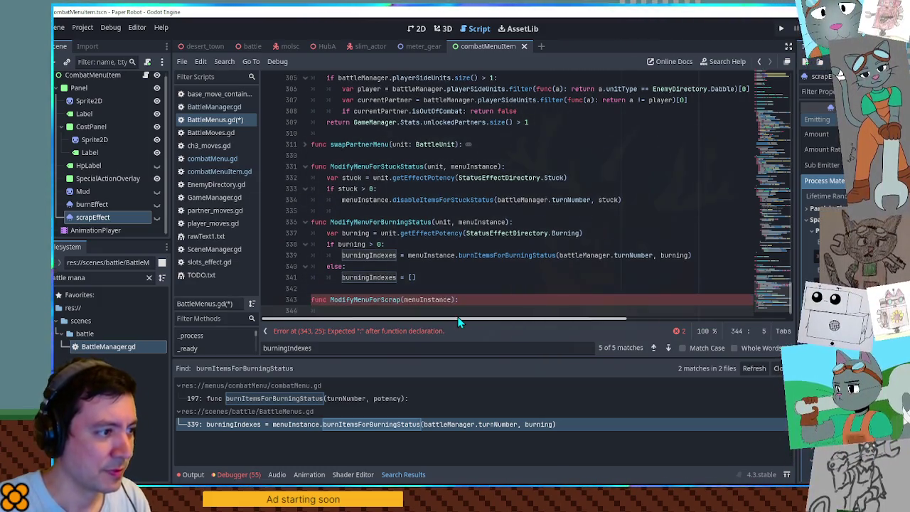
# Inspect the burnItemsForBurningStatus call on line 339 and open its definition in combatMenu.gd
pyautogui.doubleClick(431, 256)
pyautogui.doubleClick(510, 255)
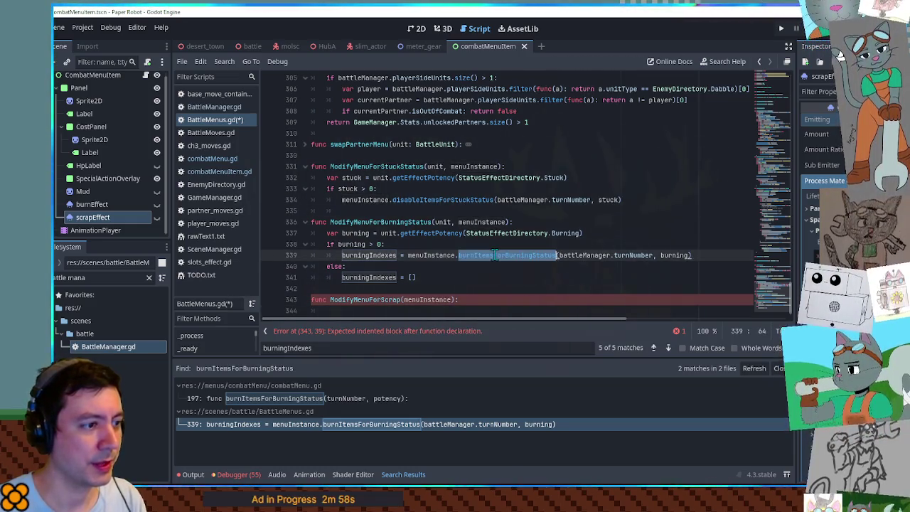
pyautogui.click(257, 398)
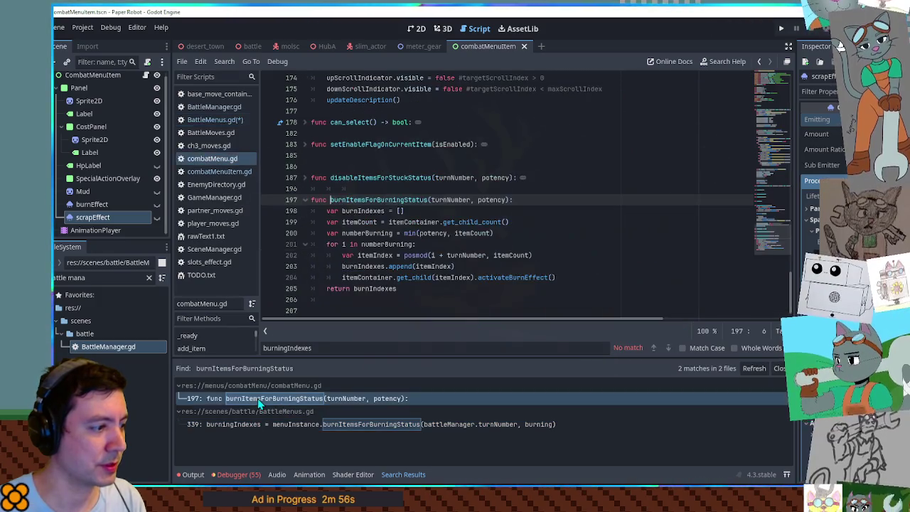
# Add 'func setScrapEffect():' on the empty line after burnItemsForBurningStatus in combatMenu.gd
pyautogui.click(434, 305)
pyautogui.write('func')
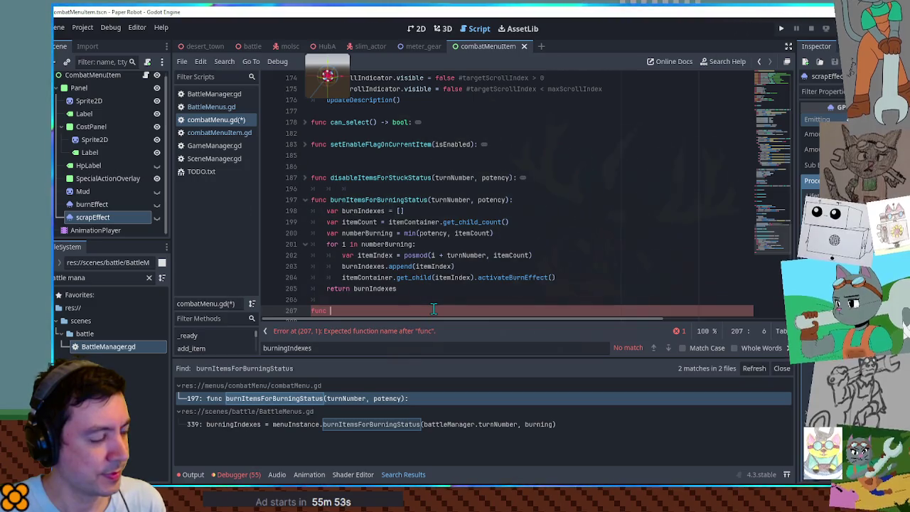
pyautogui.write('set')
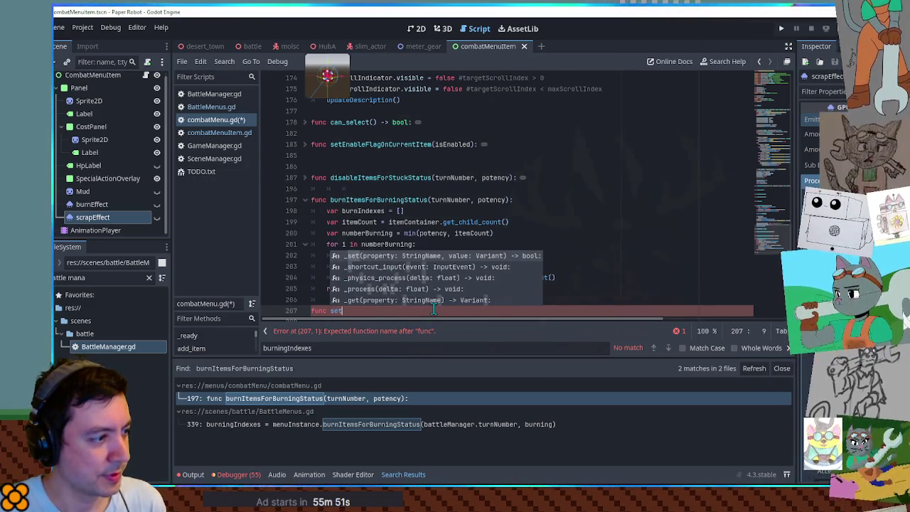
pyautogui.write('Sc')
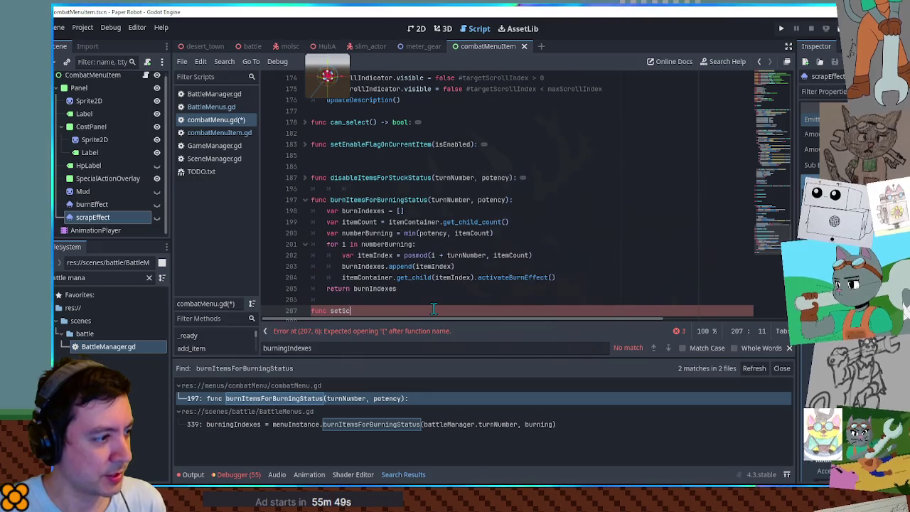
pyautogui.write('rapEffect')
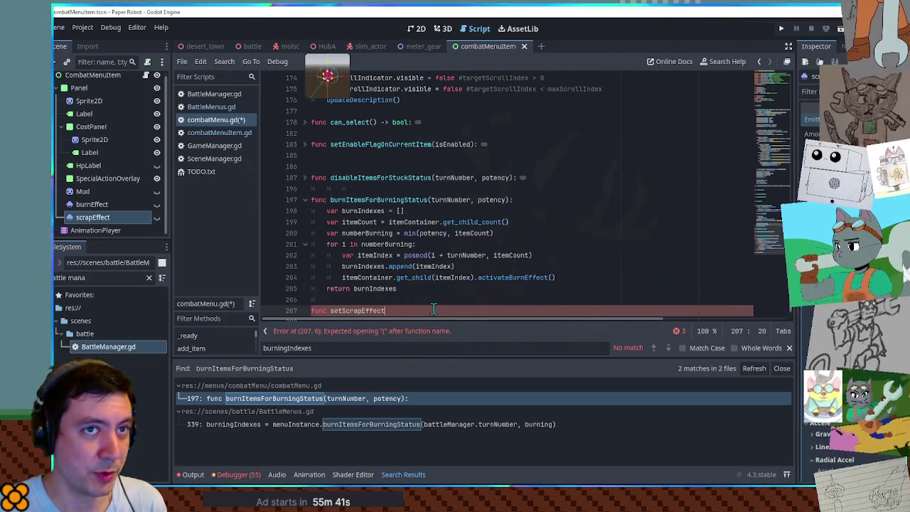
pyautogui.write('(')
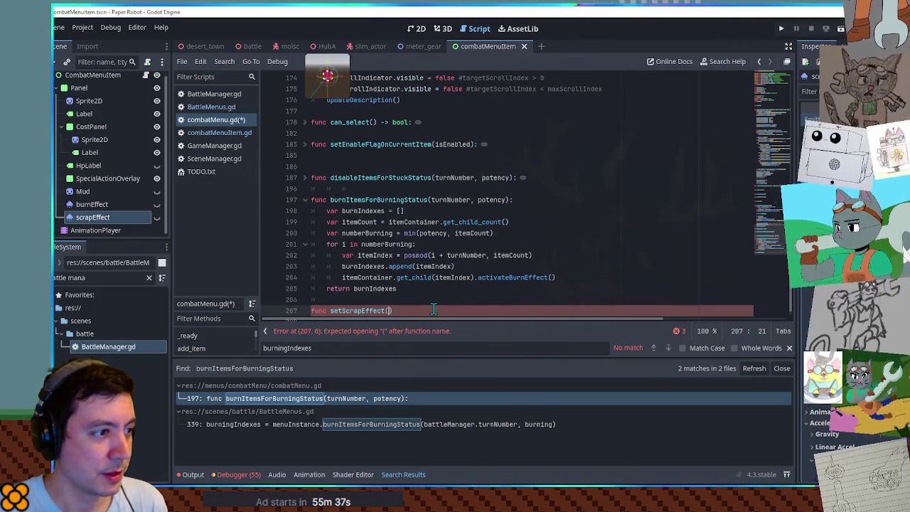
pyautogui.write('):')
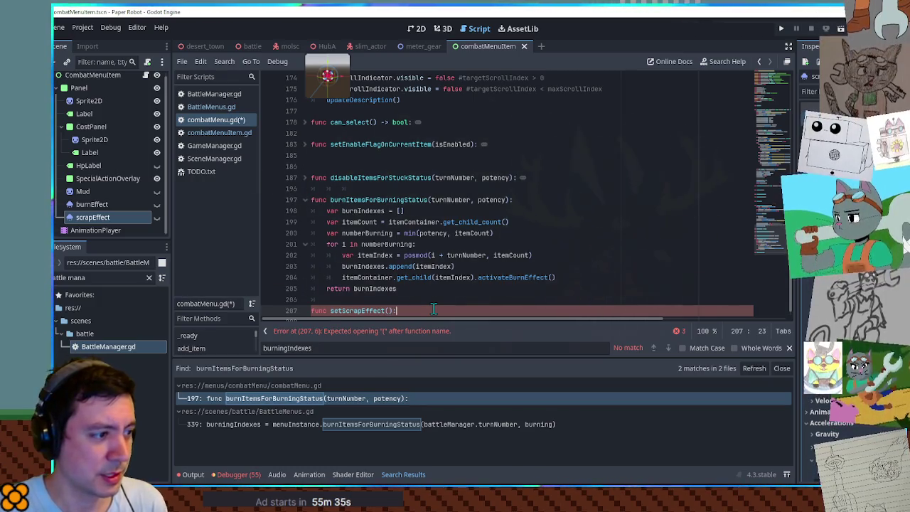
pyautogui.press('Return')
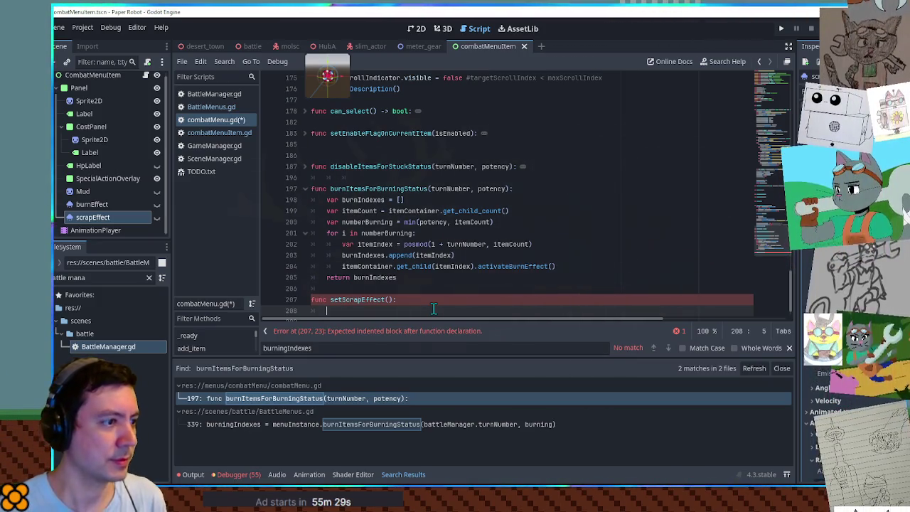
# Review numberBurning and itemContainer in burnItemsForBurningStatus, then open combatMenuItem.gd
pyautogui.doubleClick(374, 235)
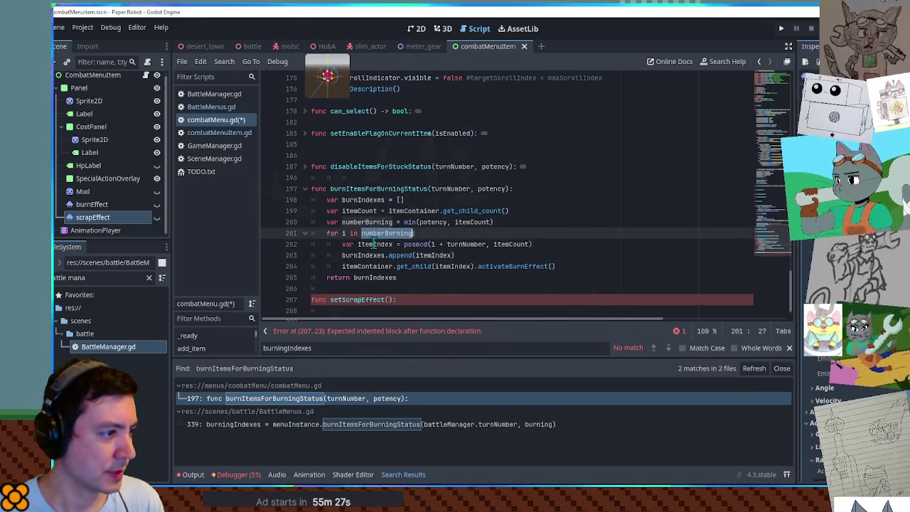
pyautogui.doubleClick(369, 266)
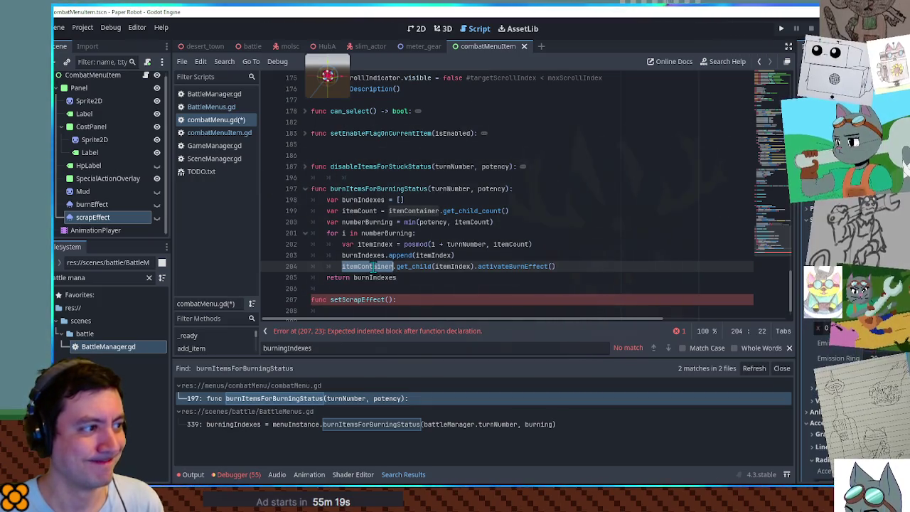
pyautogui.doubleClick(385, 188)
pyautogui.click(217, 133)
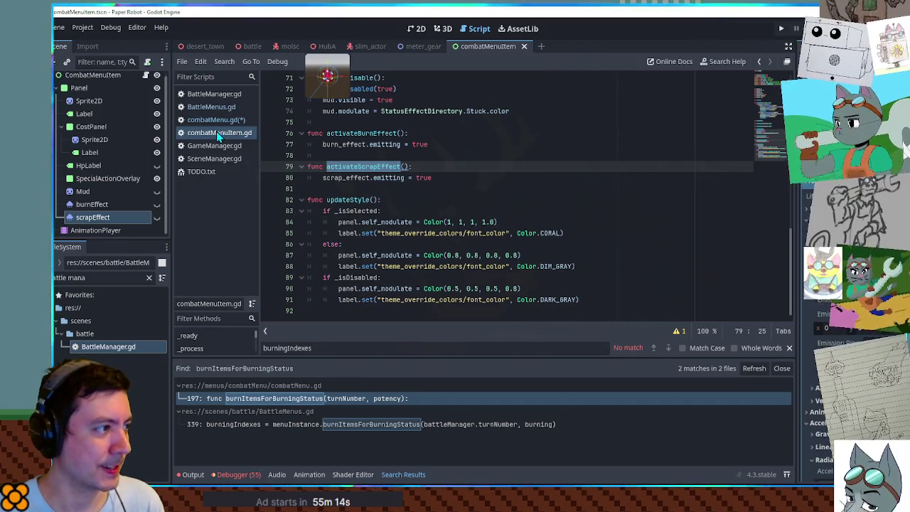
# Search BattleMenus.gd for burnItemsForBurningStatus and inspect the menuInstance parameter on line 336
pyautogui.click(214, 105)
pyautogui.hotkey('ctrl', 'f')
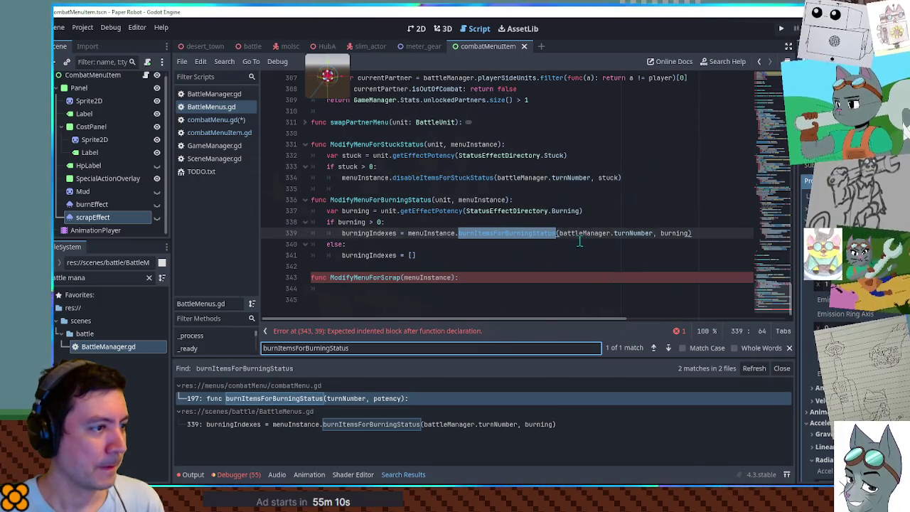
pyautogui.doubleClick(484, 199)
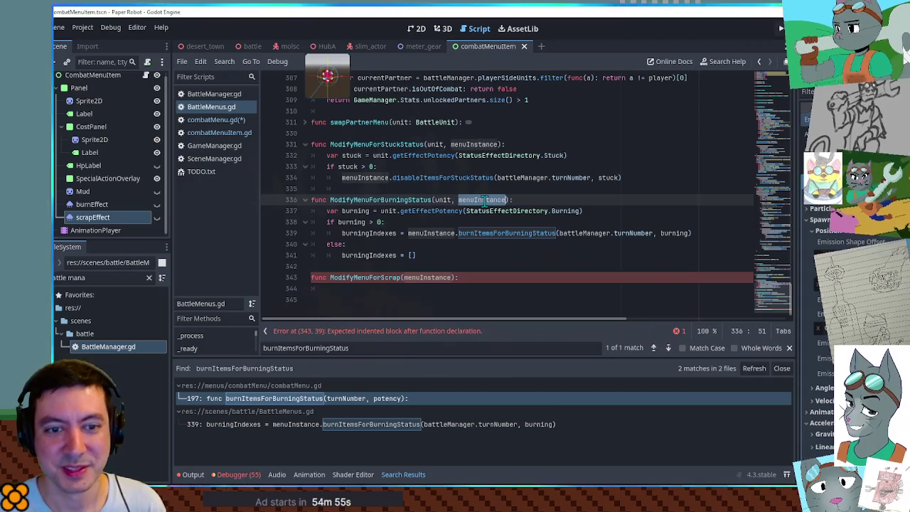
# Close SceneManager.gd and BattleManager.gd from the script list and return to combatMenu.gd
pyautogui.middleClick(218, 156)
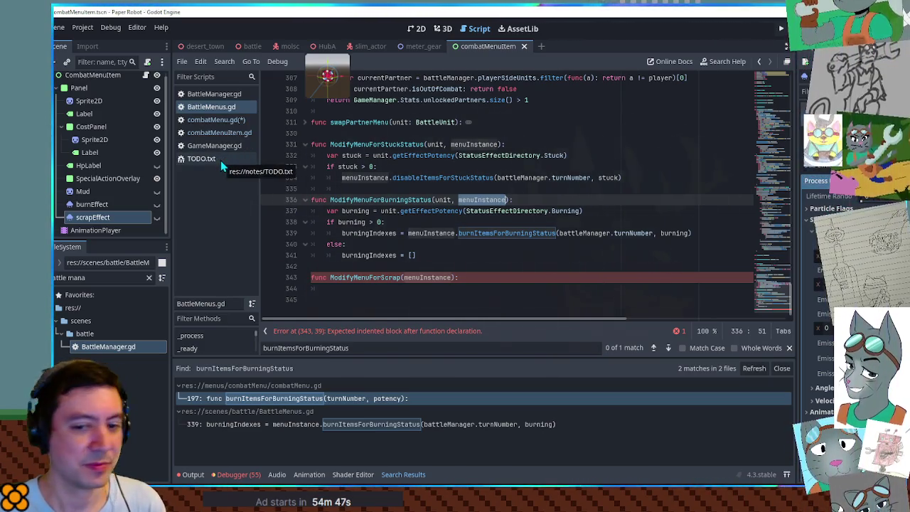
pyautogui.click(212, 124)
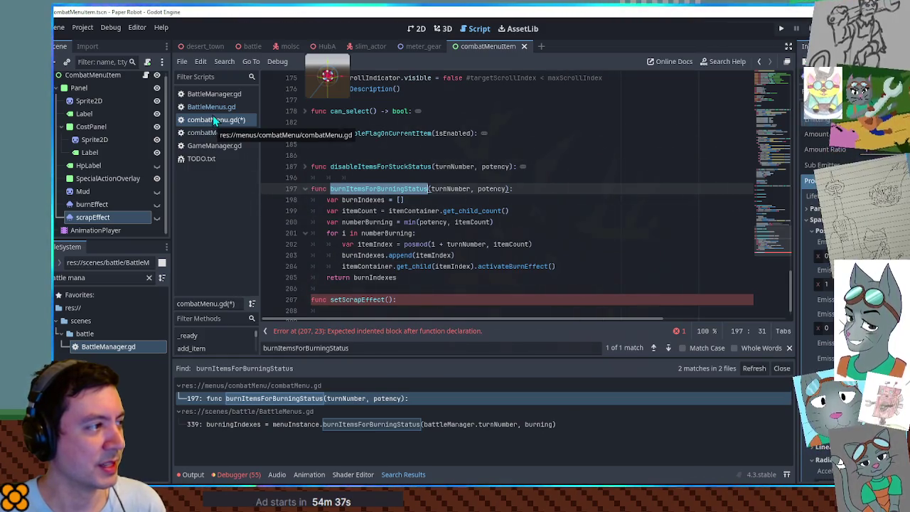
pyautogui.click(212, 108)
pyautogui.click(214, 97)
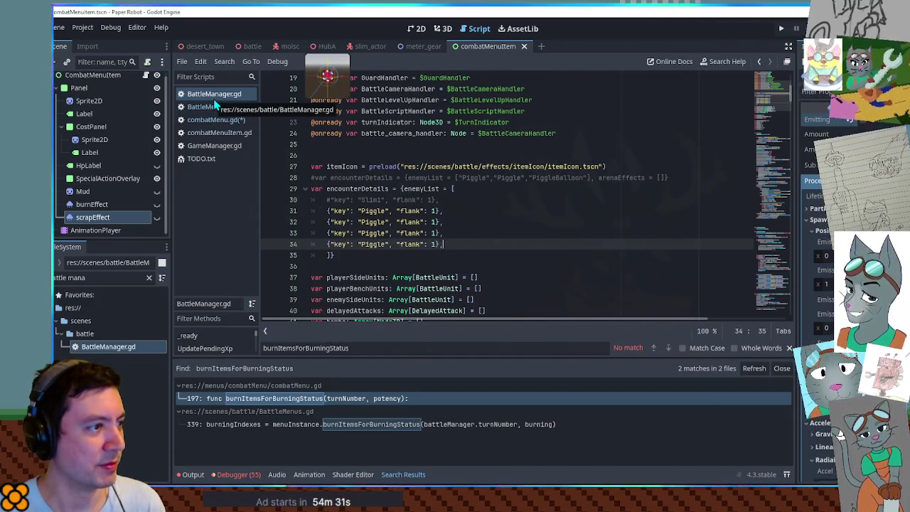
pyautogui.middleClick(214, 99)
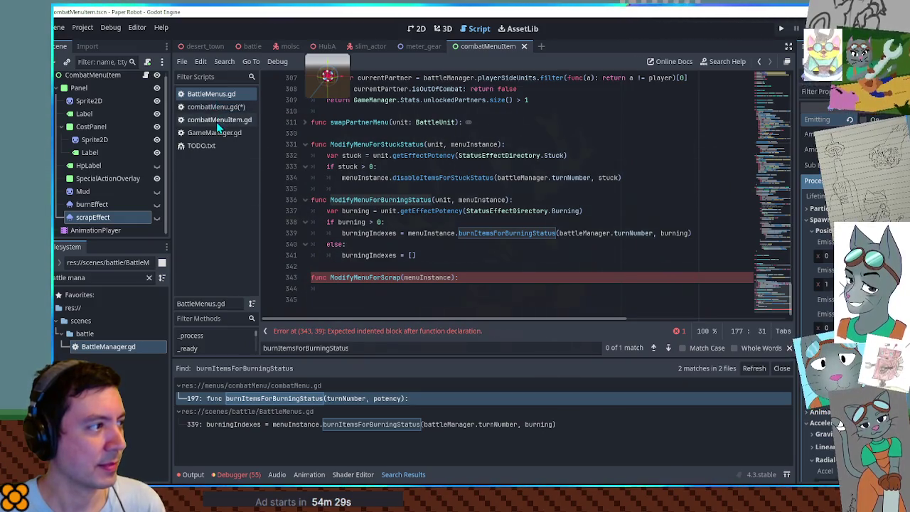
pyautogui.click(216, 121)
pyautogui.click(217, 111)
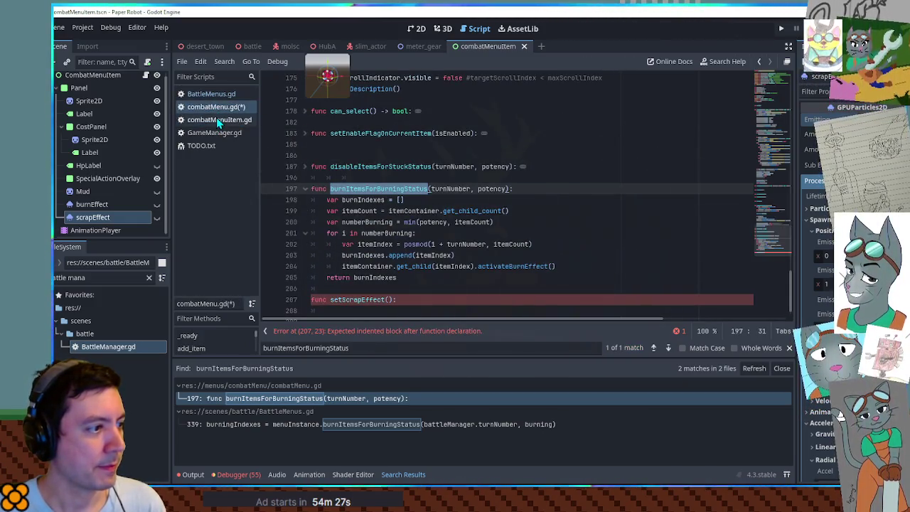
# Copy the line 204 activateBurnEffect statement into setScrapEffect, changing itemIndex to 0
pyautogui.doubleClick(369, 266)
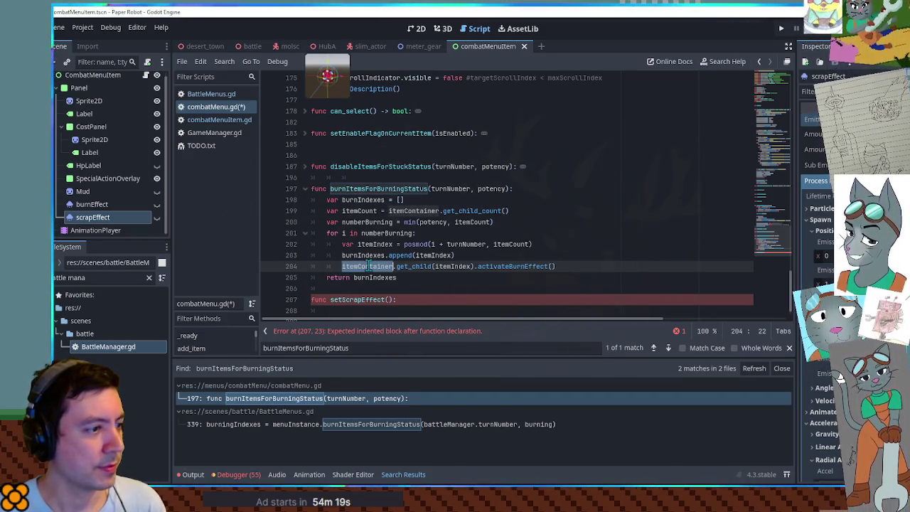
pyautogui.moveTo(369, 266); pyautogui.dragTo(603, 266)
pyautogui.hotkey('ctrl', 'c')
pyautogui.click(390, 311)
pyautogui.hotkey('ctrl', 'v')
pyautogui.doubleClick(449, 310)
pyautogui.write('0')
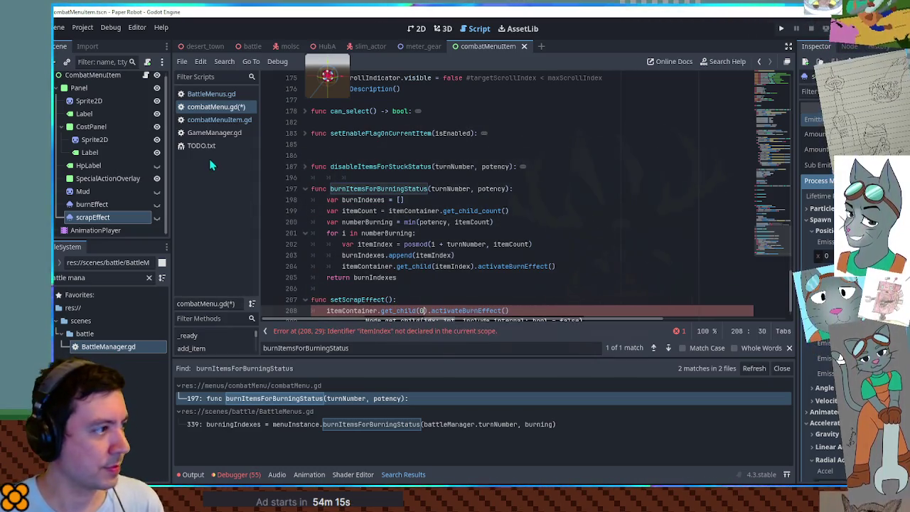
# Swap activateBurnEffect for activateScrapEffect in setScrapEffect and save combatMenu.gd
pyautogui.click(219, 120)
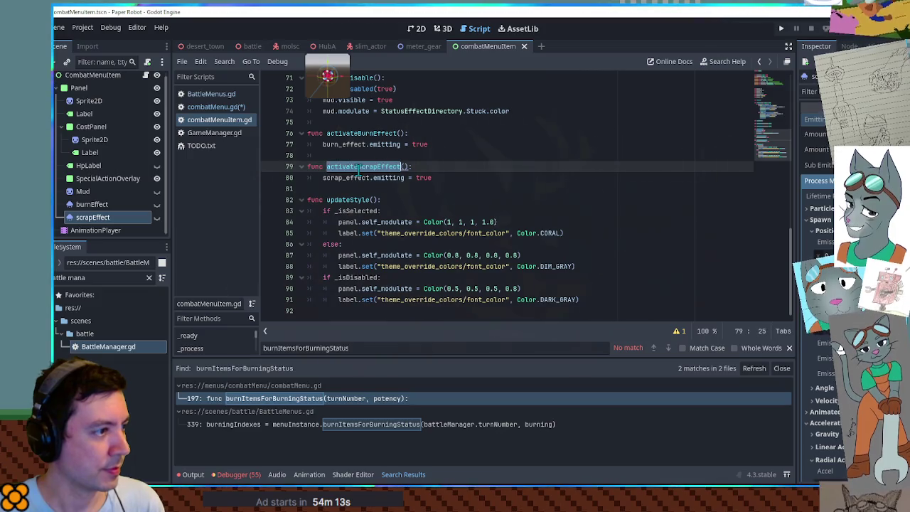
pyautogui.click(216, 106)
pyautogui.doubleClick(465, 311)
pyautogui.hotkey('ctrl', 'v')
pyautogui.doubleClick(352, 300)
pyautogui.press('Down')
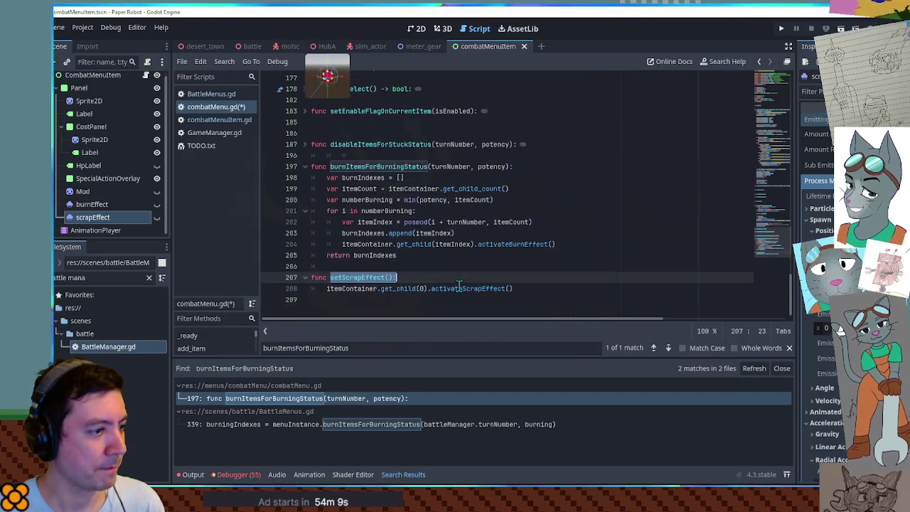
pyautogui.press('End')
pyautogui.hotkey('ctrl', 's')
# Close combatMenuItem.gd and switch to BattleMenus.gd
pyautogui.doubleClick(355, 278)
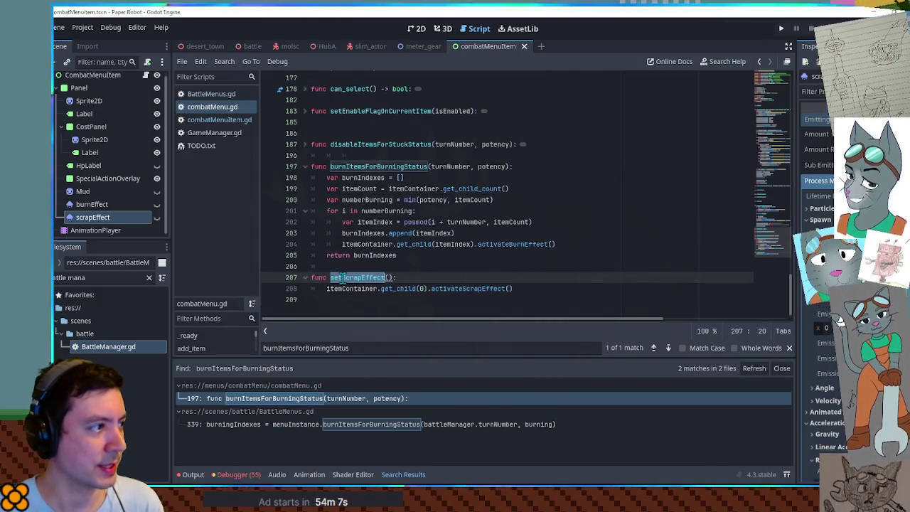
pyautogui.middleClick(208, 121)
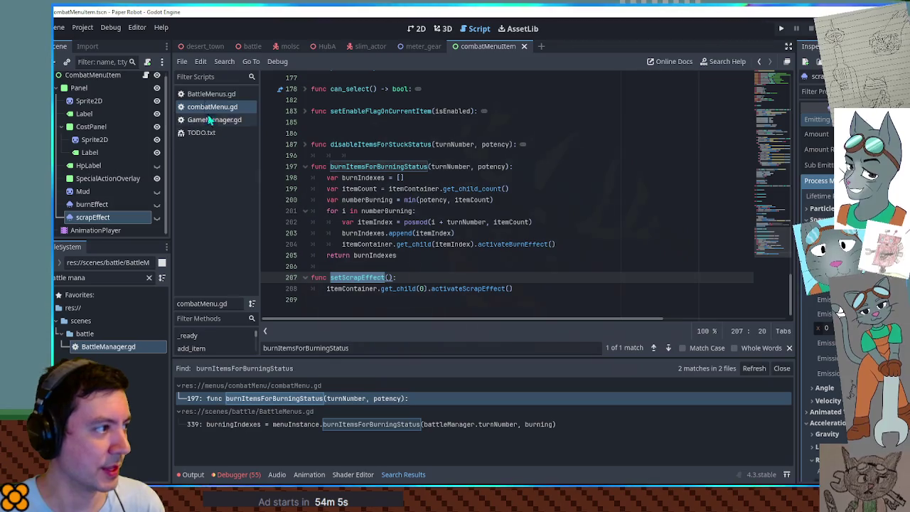
pyautogui.click(204, 94)
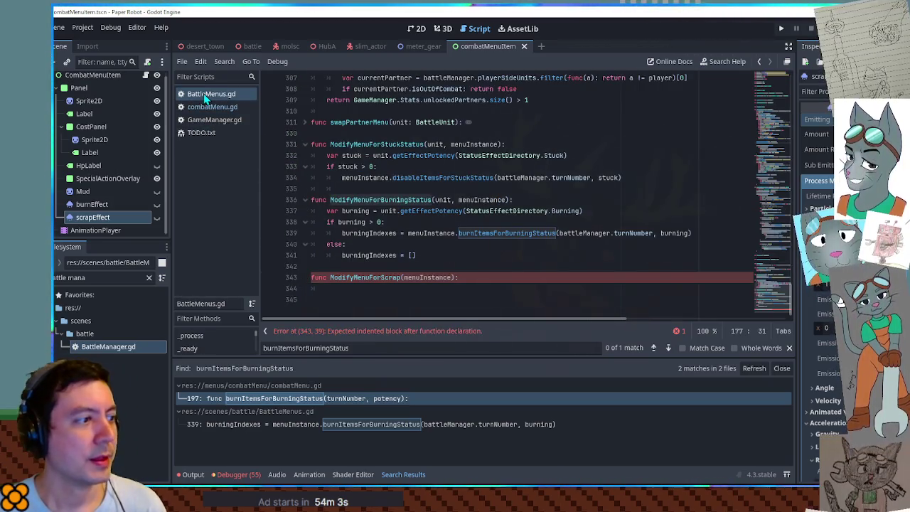
# Fold all functions in BattleMenus.gd and unfold playerAttackMenu to review its moveName loop
pyautogui.moveTo(781, 284); pyautogui.dragTo(776, 184)
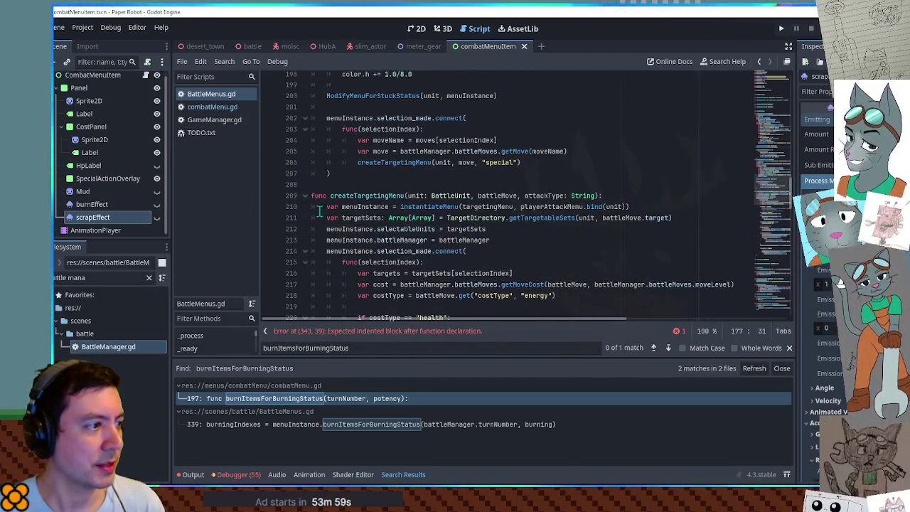
pyautogui.hotkey('ctrl', 'alt', 'f')
pyautogui.scroll(-2, 431, 244)
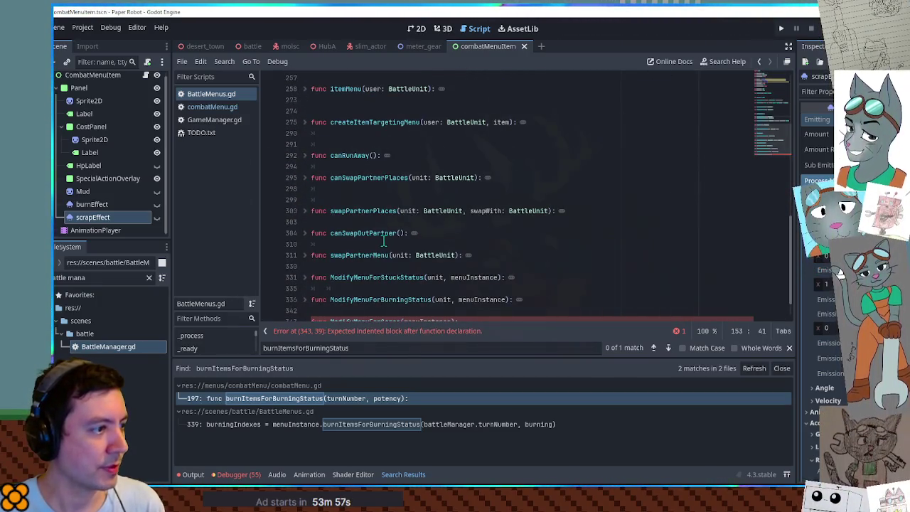
pyautogui.scroll(6, 350, 231)
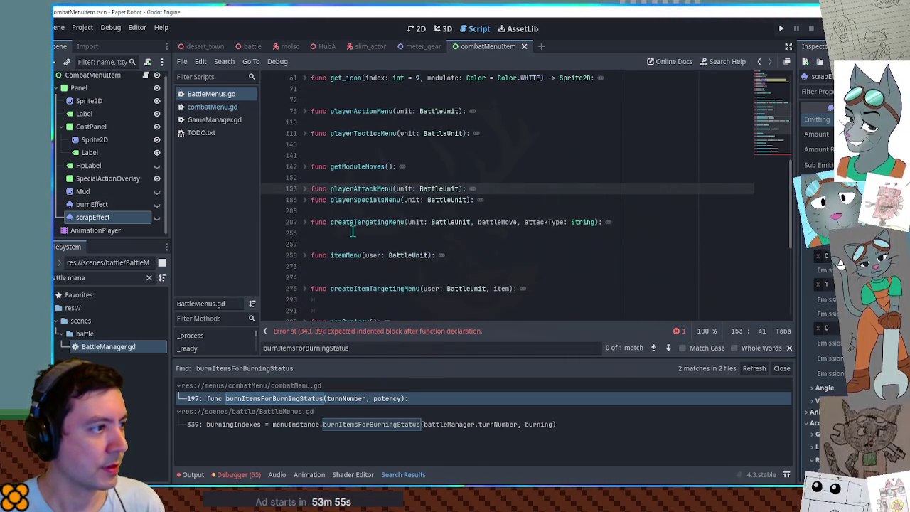
pyautogui.click(305, 189)
pyautogui.scroll(-1, 406, 214)
pyautogui.scroll(-5, 405, 214)
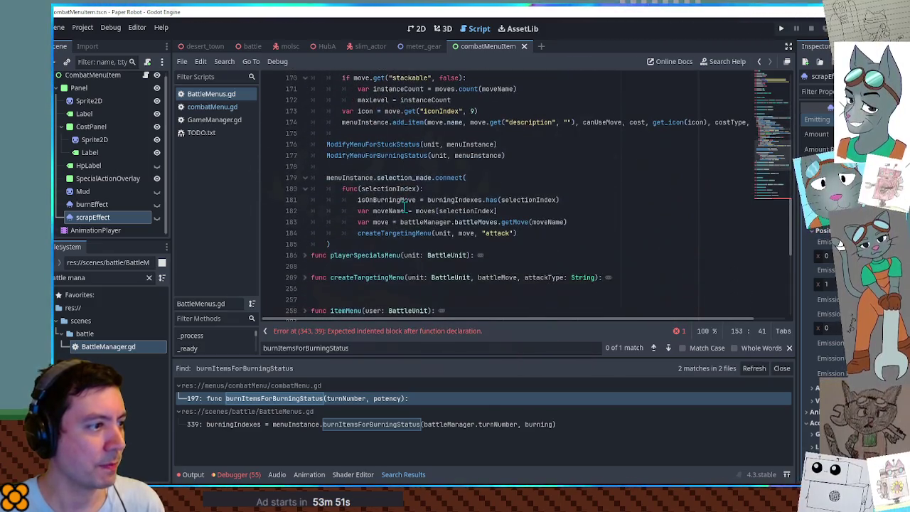
pyautogui.click(506, 189)
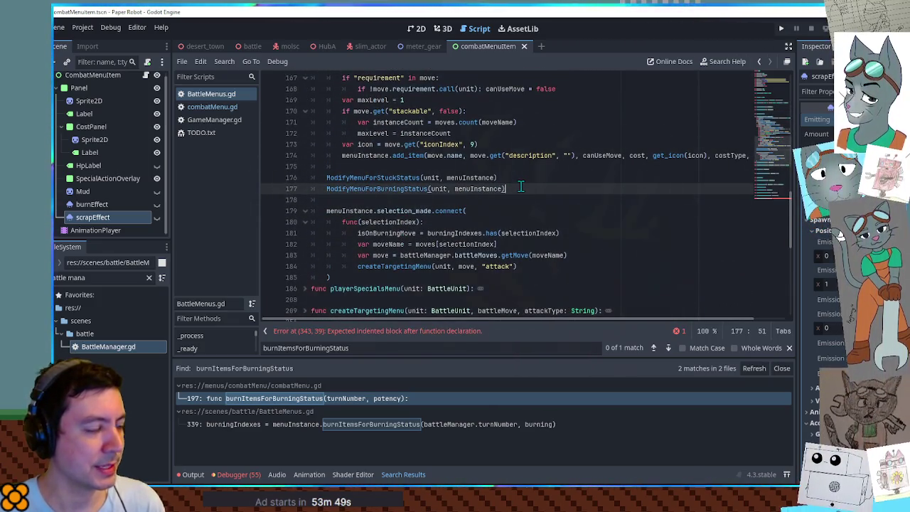
pyautogui.scroll(1, 519, 189)
pyautogui.scroll(3, 519, 188)
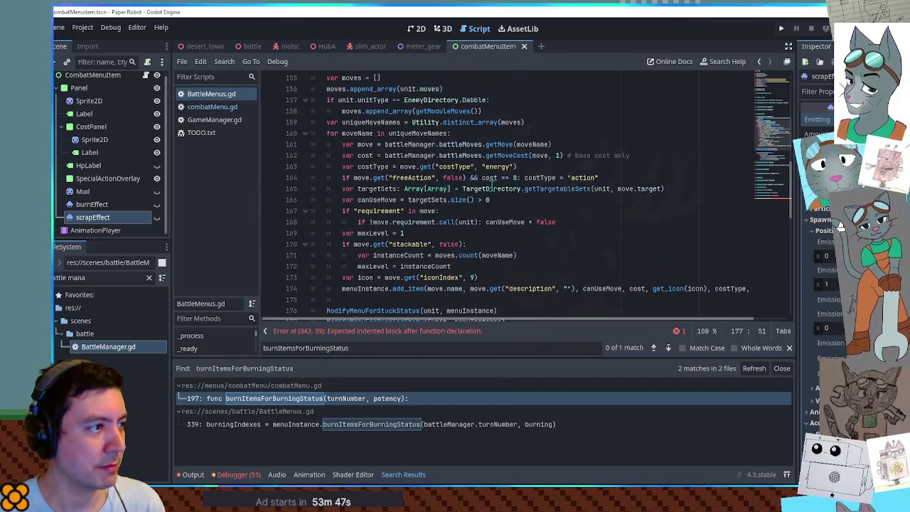
pyautogui.doubleClick(363, 133)
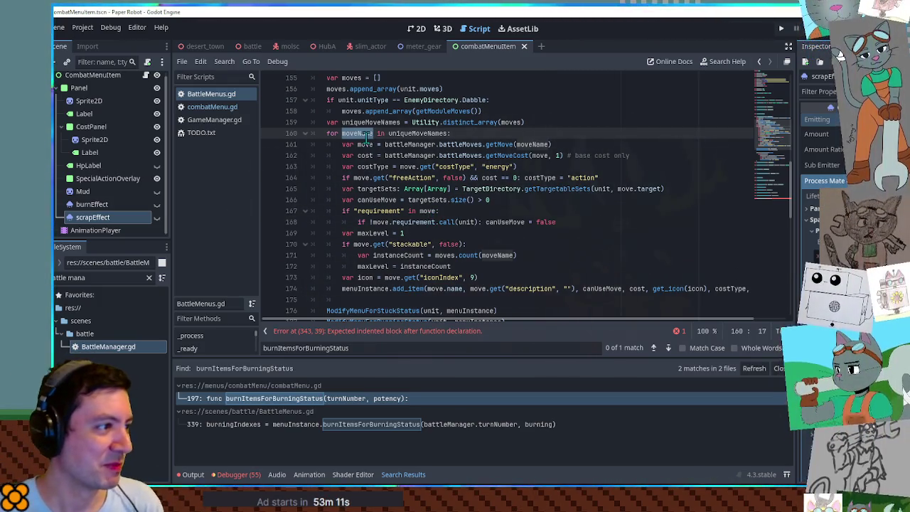
# Hide the Find bar, inspect moveName and uniqueMoveNames on line 160, then go to combatMenu.gd
pyautogui.moveTo(601, 367); pyautogui.dragTo(599, 379)
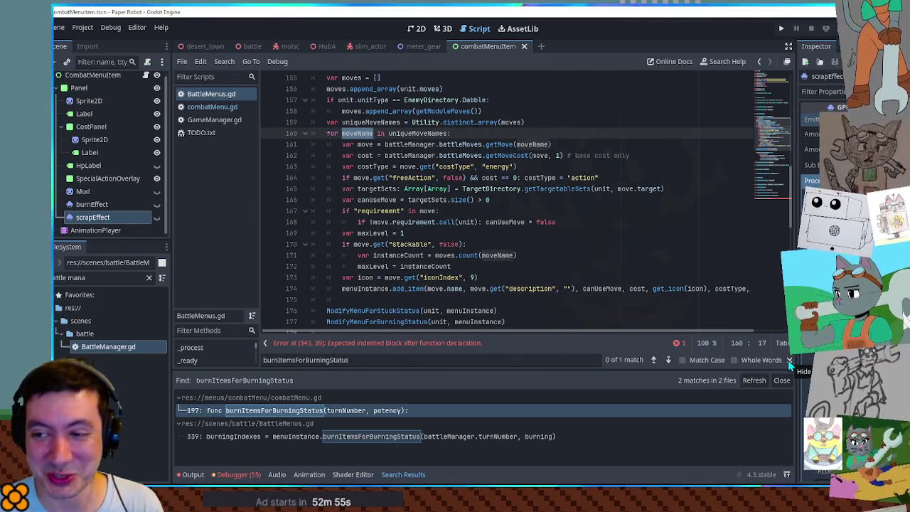
pyautogui.click(788, 360)
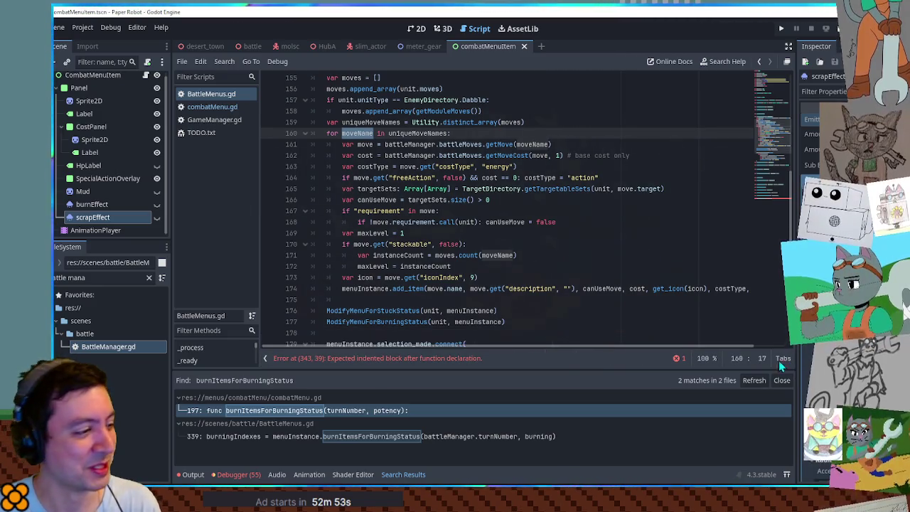
pyautogui.click(459, 155)
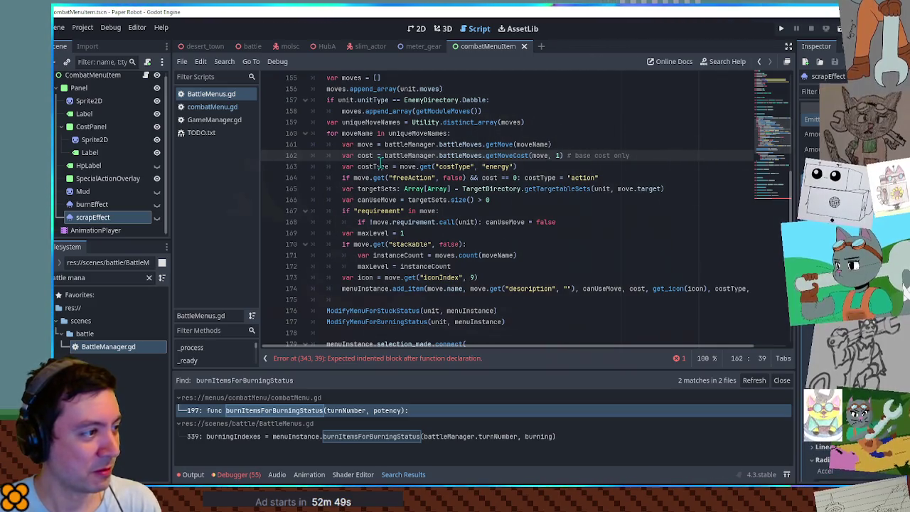
pyautogui.doubleClick(359, 133)
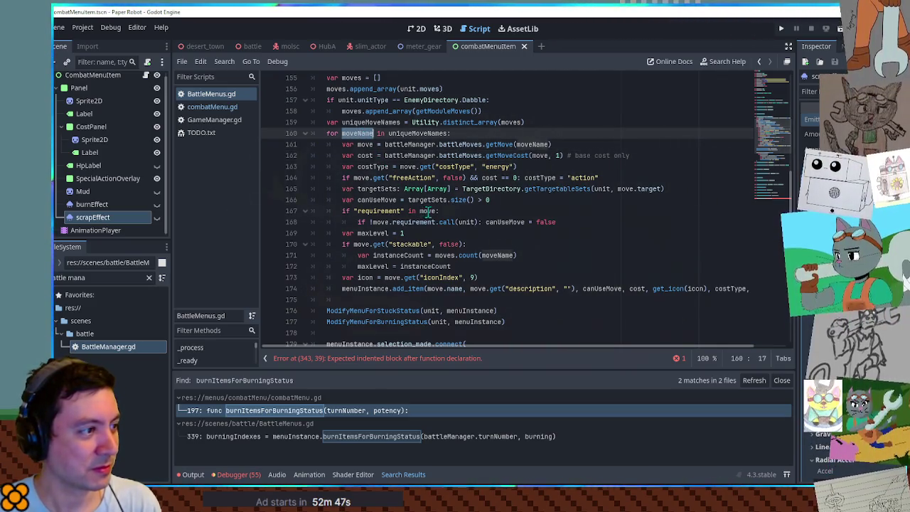
pyautogui.scroll(3, 442, 213)
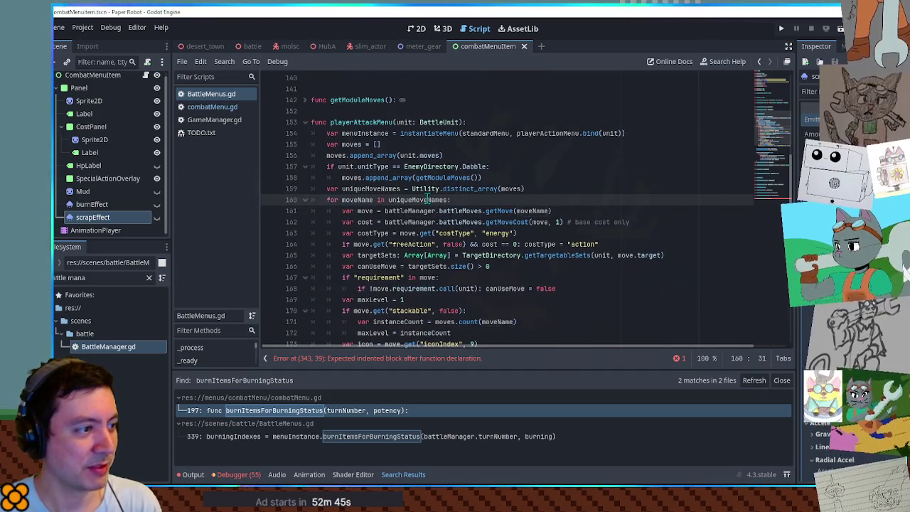
pyautogui.doubleClick(427, 199)
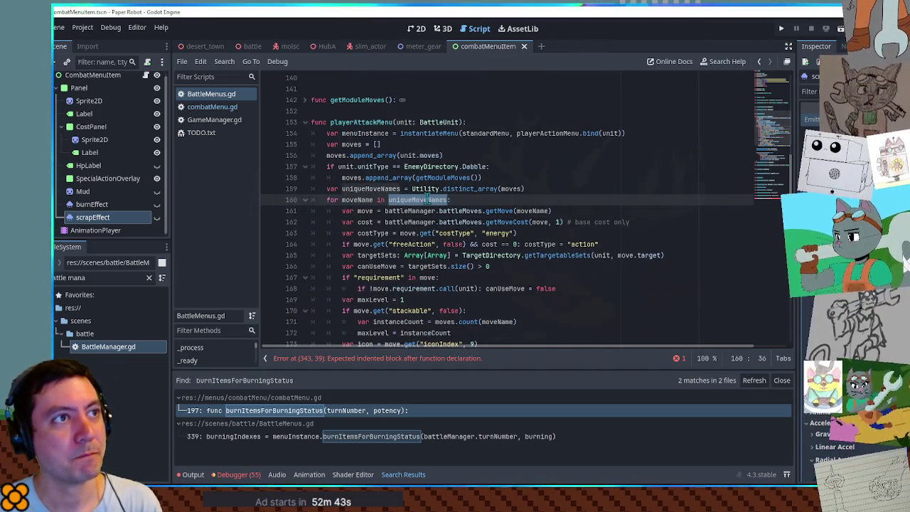
pyautogui.click(222, 110)
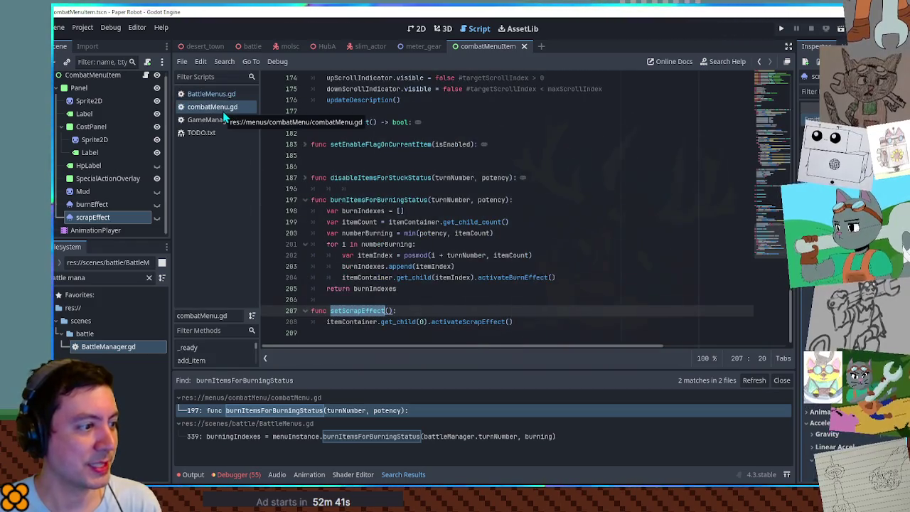
# Copy SpringBarrage from player_moves.gd into GameManager.gd's scrapMoveId value and save
pyautogui.click(224, 119)
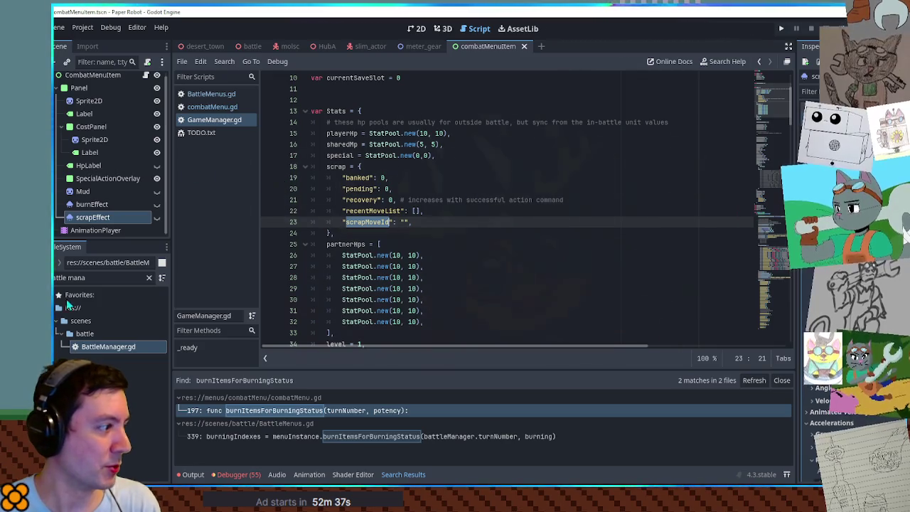
pyautogui.hotkey('ctrl', 'a')
pyautogui.press('BackSpace')
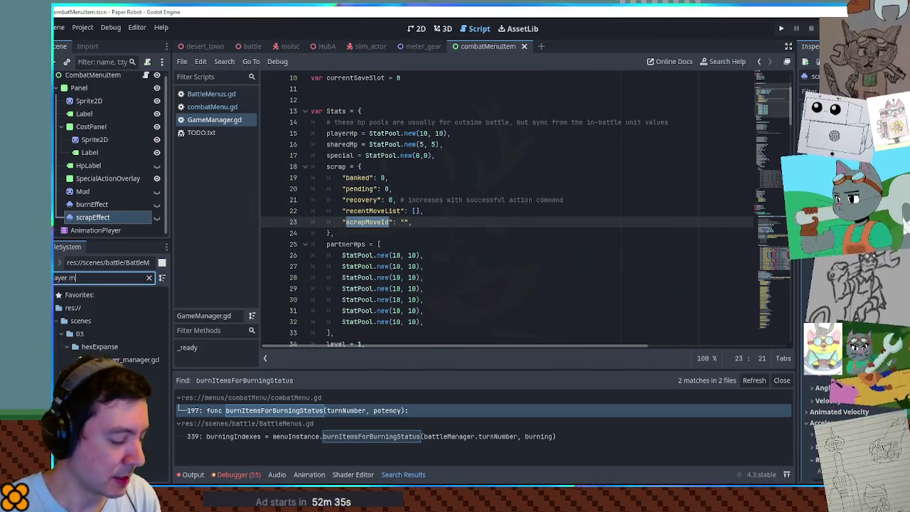
pyautogui.doubleClick(119, 360)
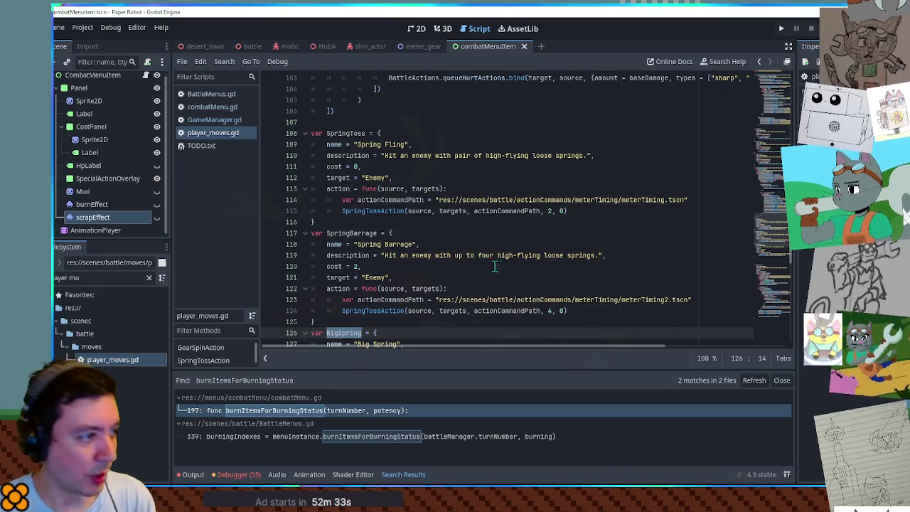
pyautogui.doubleClick(359, 233)
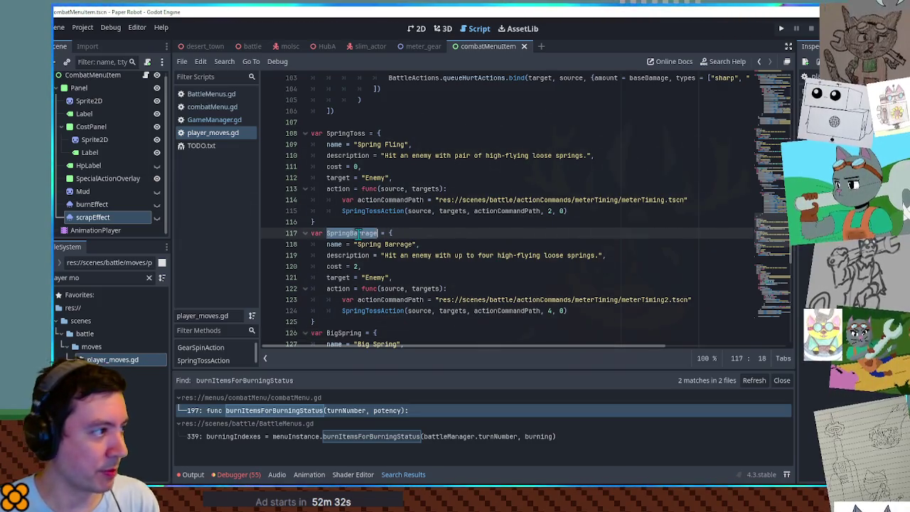
pyautogui.click(216, 119)
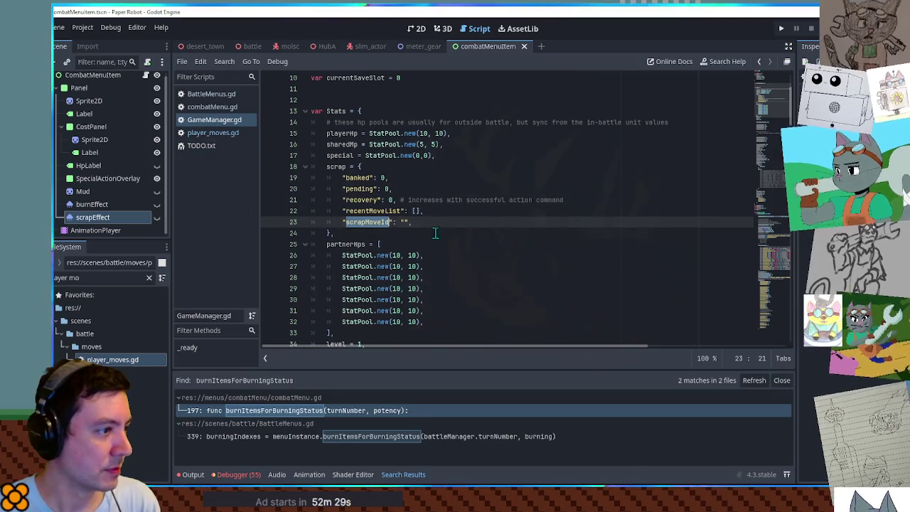
pyautogui.write('SpringBarrage')
pyautogui.click(498, 222)
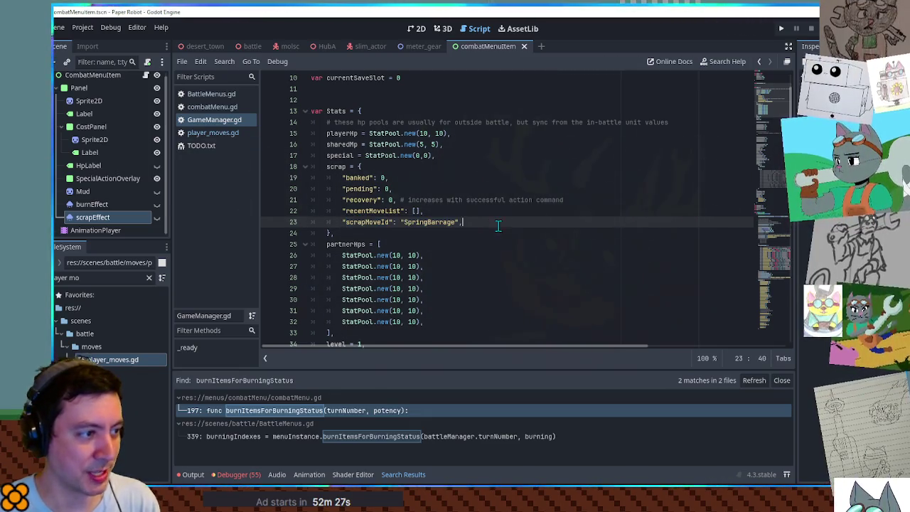
pyautogui.hotkey('ctrl', 's')
pyautogui.click(382, 232)
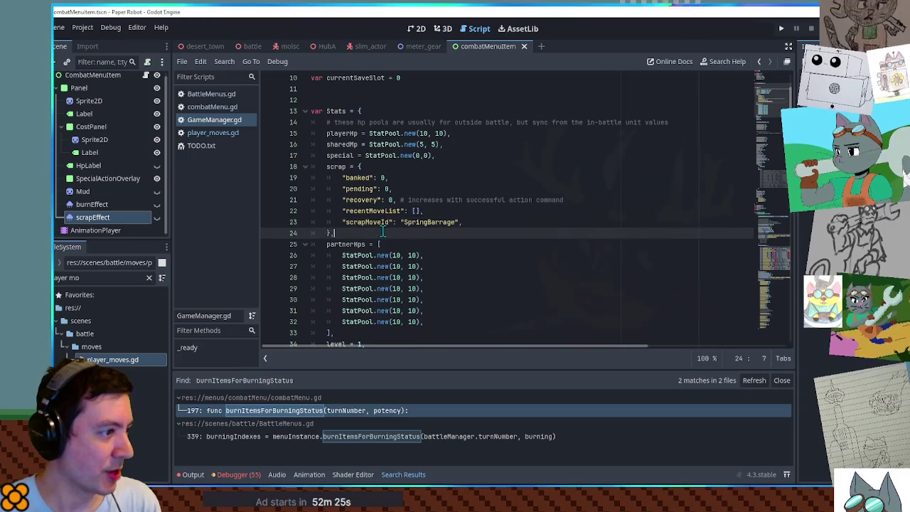
# Revisit player_moves.gd and setScrapEffect in combatMenu.gd, then open BattleMenus.gd
pyautogui.click(212, 133)
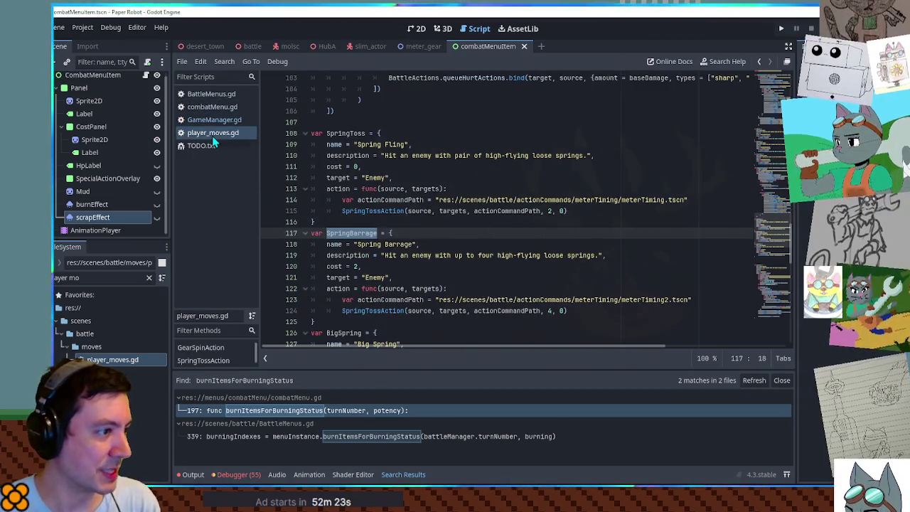
pyautogui.click(206, 108)
pyautogui.doubleClick(334, 320)
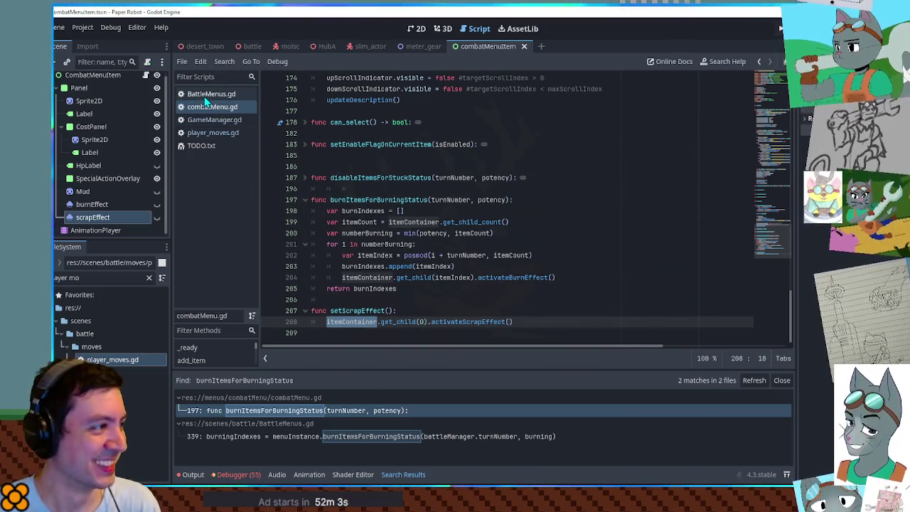
pyautogui.click(204, 96)
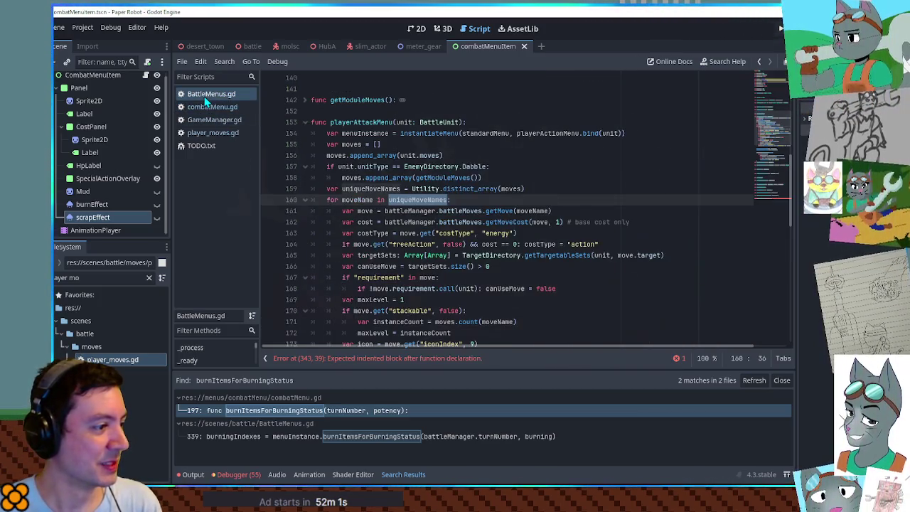
# Drop the ModifyMenuForScrap call attempt and undo away the unfinished ModifyMenuForScrap declaration
pyautogui.scroll(-1, 498, 193)
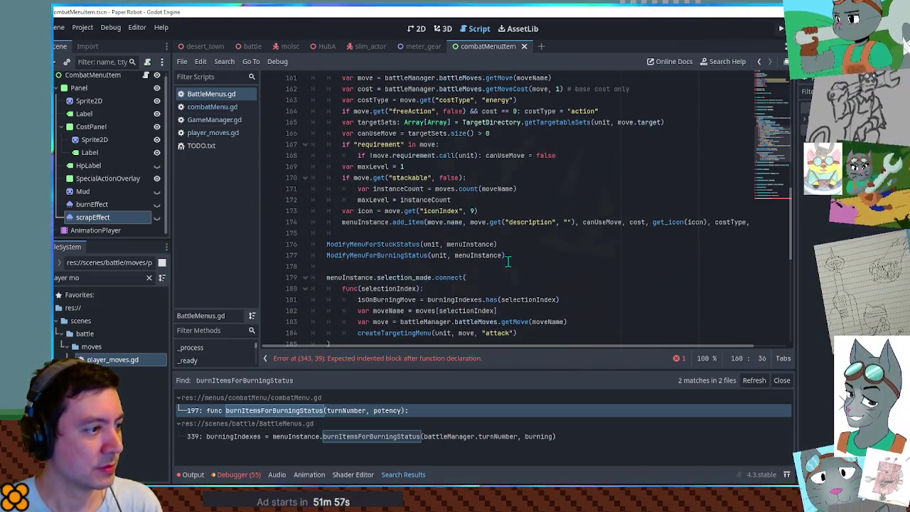
pyautogui.scroll(-10, 786, 214)
pyautogui.doubleClick(365, 311)
pyautogui.hotkey('ctrl', 'c')
pyautogui.scroll(10, 783, 145)
pyautogui.scroll(-8, 782, 135)
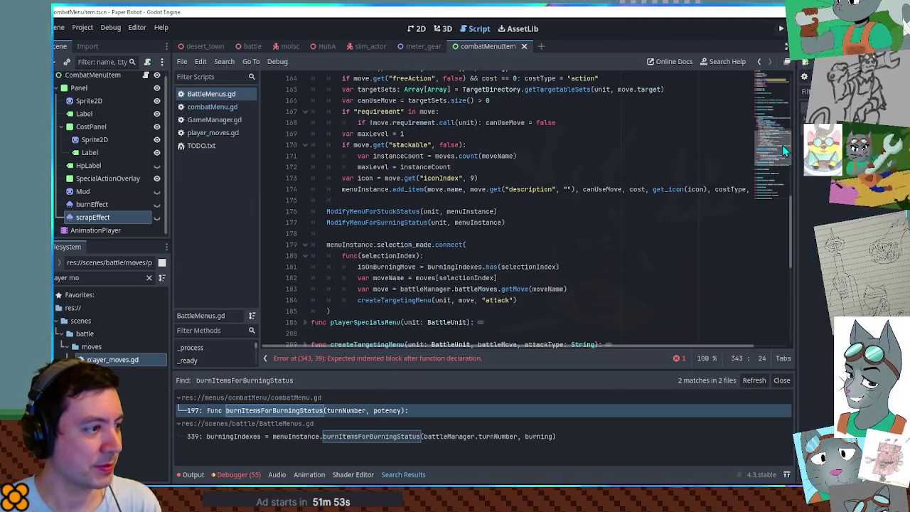
pyautogui.click(512, 223)
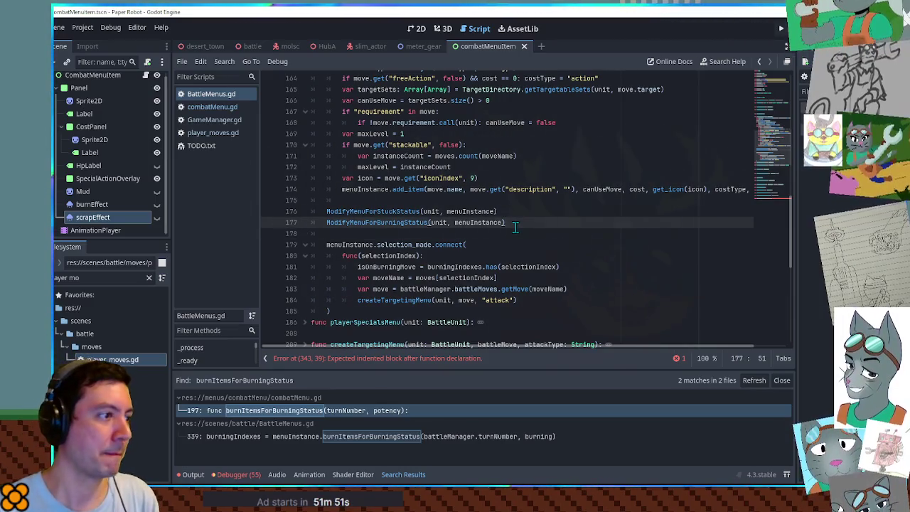
pyautogui.press('Return')
pyautogui.hotkey('ctrl', 'v')
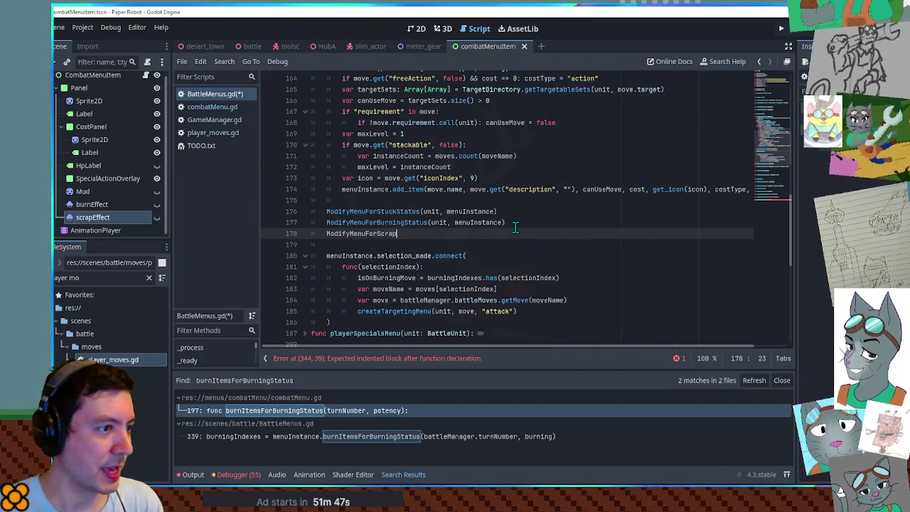
pyautogui.hotkey('ctrl', 'z')
pyautogui.hotkey('ctrl', 'z')
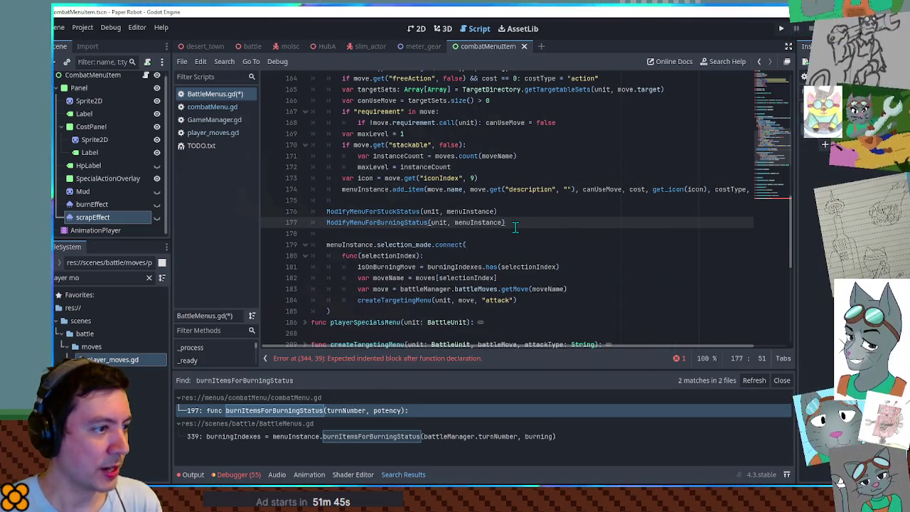
pyautogui.hotkey('ctrl', 'z')
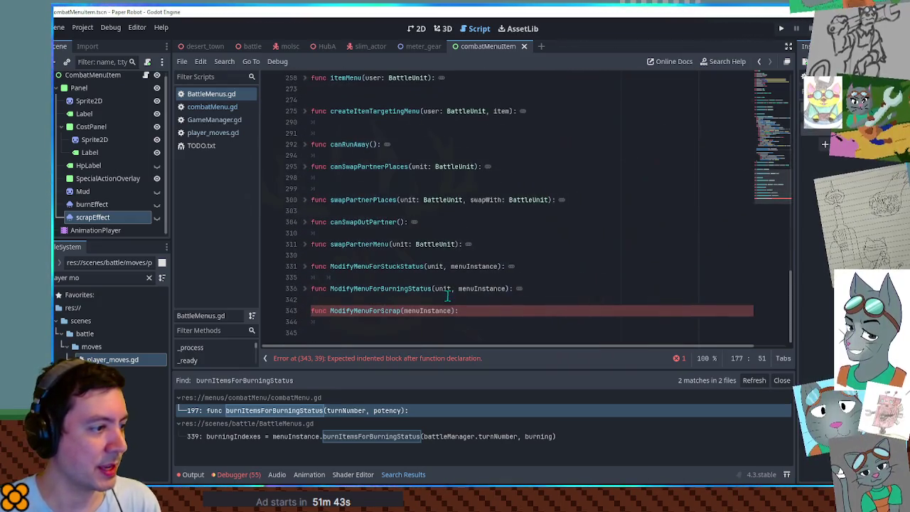
pyautogui.hotkey('ctrl', 'z')
pyautogui.hotkey('ctrl', 'z')
pyautogui.hotkey('ctrl', 'z')
pyautogui.hotkey('ctrl', 'z')
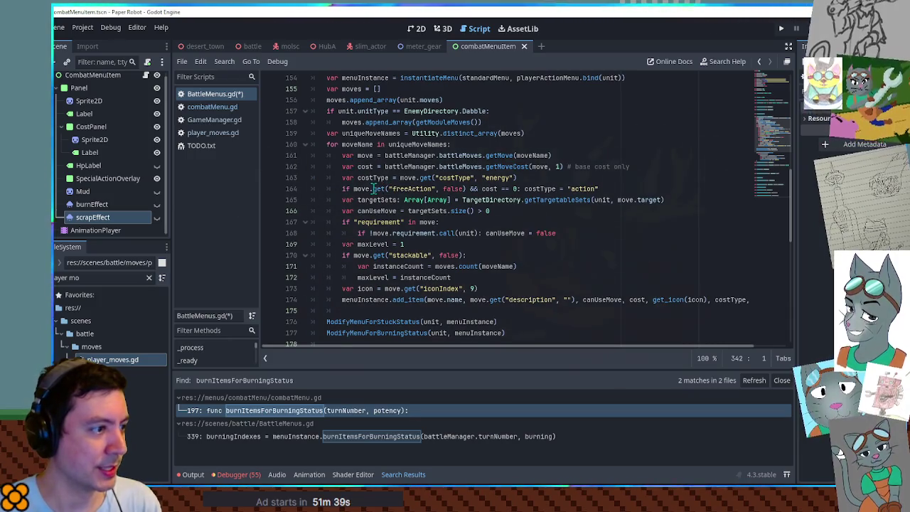
# Inspect icon, menuInstance and the add_item call on lines 173–174, then find add_item in combatMenu.gd
pyautogui.doubleClick(363, 289)
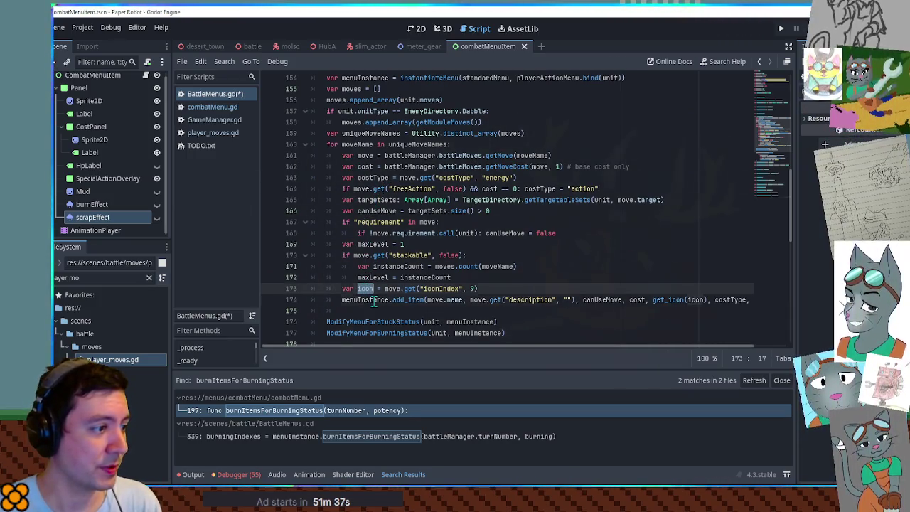
pyautogui.doubleClick(373, 299)
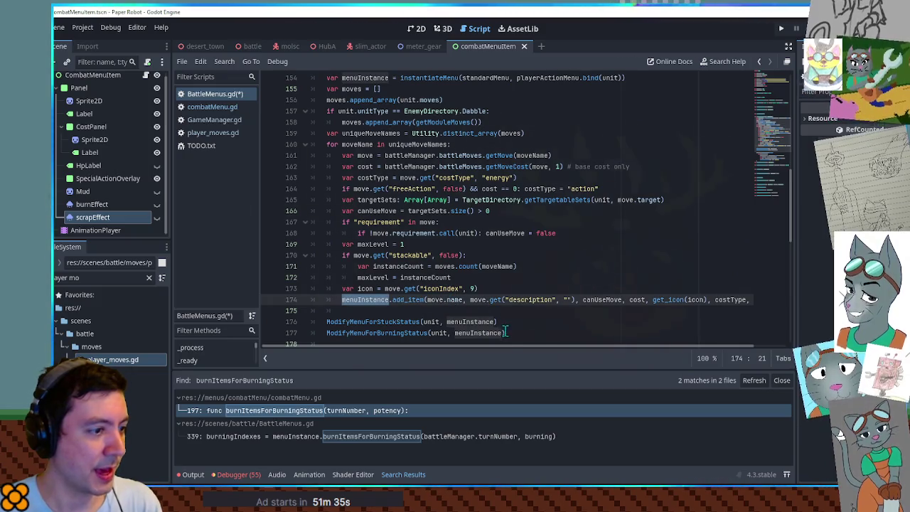
pyautogui.moveTo(509, 346)
pyautogui.mouseDown()
pyautogui.moveTo(619, 354)
pyautogui.moveTo(453, 362)
pyautogui.mouseUp()
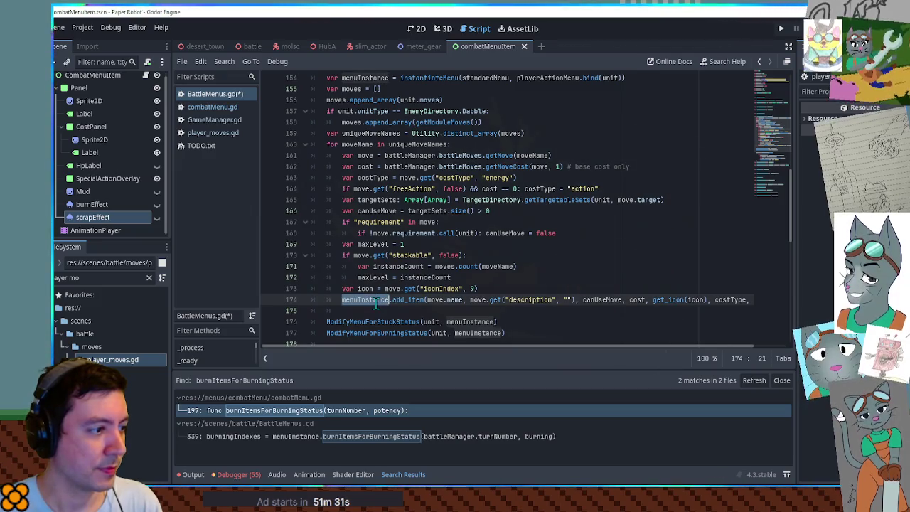
pyautogui.moveTo(441, 348)
pyautogui.mouseDown()
pyautogui.moveTo(573, 352)
pyautogui.moveTo(461, 331)
pyautogui.mouseUp()
pyautogui.doubleClick(409, 299)
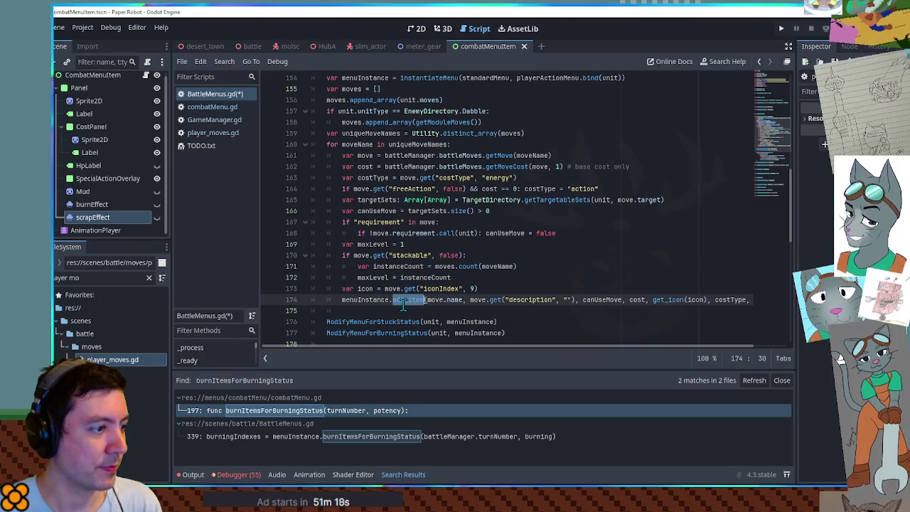
pyautogui.click(210, 108)
pyautogui.hotkey('ctrl', 'f')
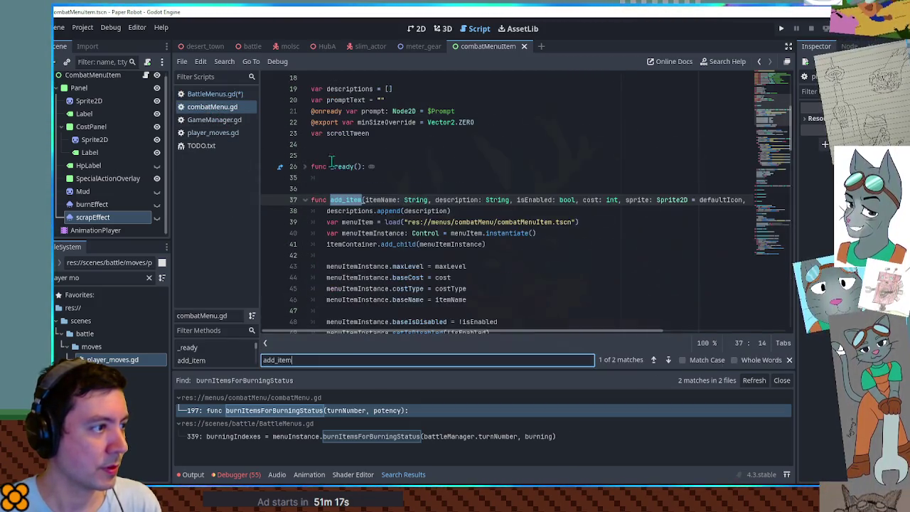
# Review add_item in combatMenu.gd, including the returned menuItemInstance and the combatMenuItem scene path
pyautogui.moveTo(484, 332)
pyautogui.mouseDown()
pyautogui.moveTo(634, 333)
pyautogui.moveTo(399, 331)
pyautogui.mouseUp()
pyautogui.scroll(-2, 347, 267)
pyautogui.scroll(-15, 346, 267)
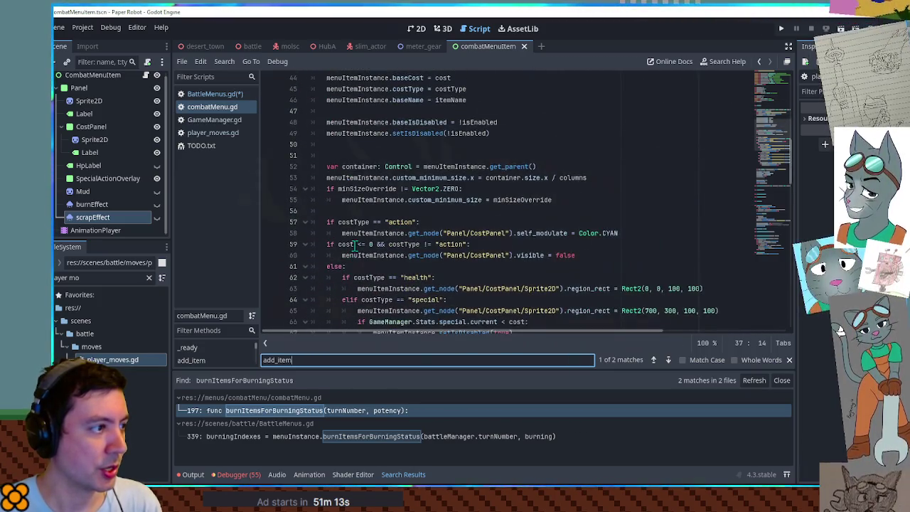
pyautogui.scroll(-4, 347, 233)
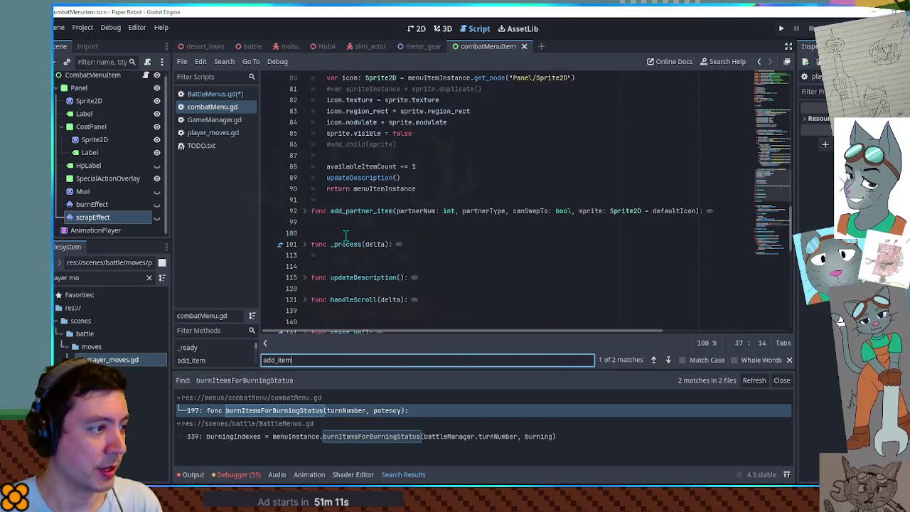
pyautogui.doubleClick(382, 189)
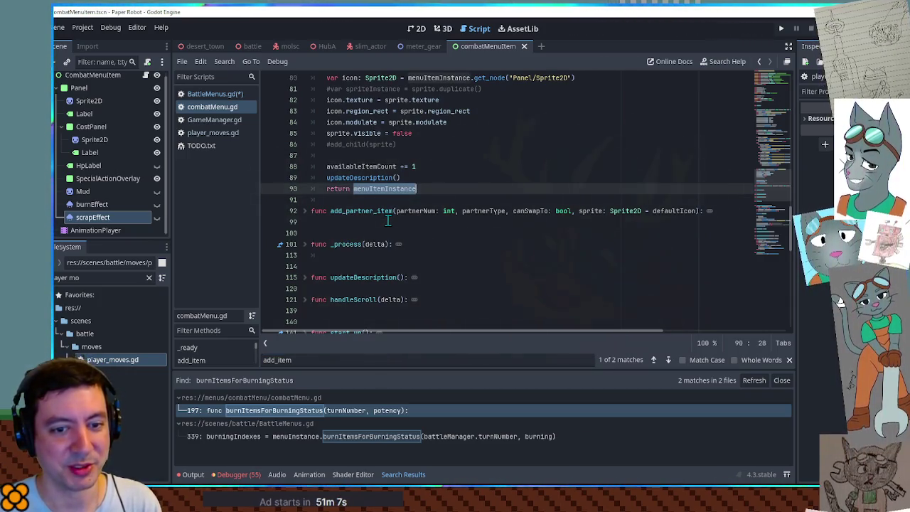
pyautogui.scroll(14, 388, 221)
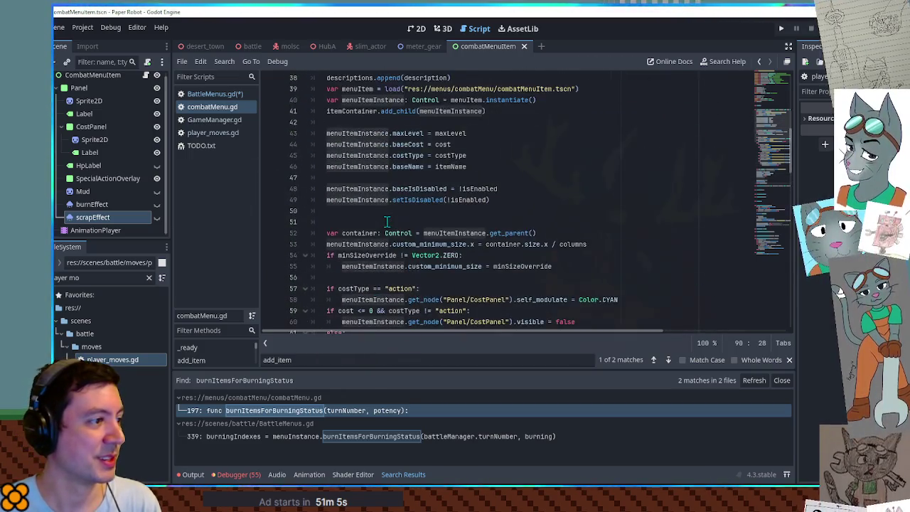
pyautogui.scroll(7, 386, 222)
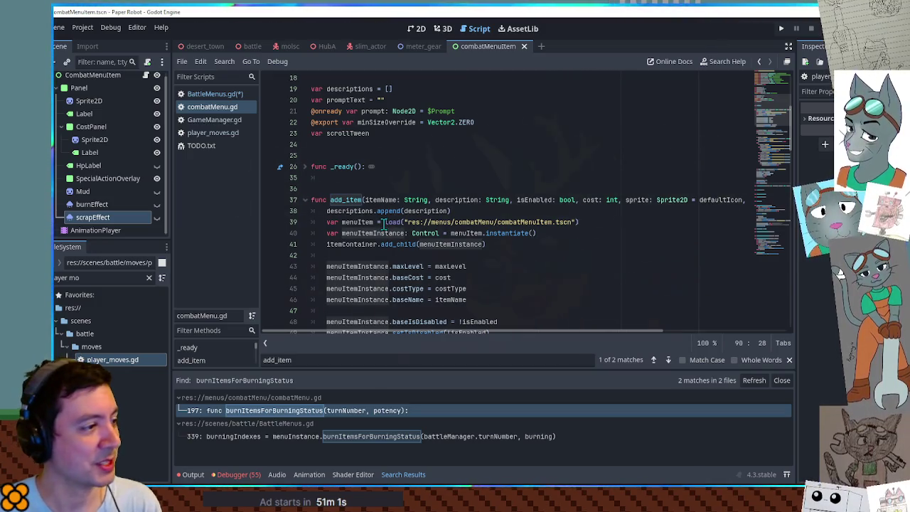
pyautogui.doubleClick(520, 222)
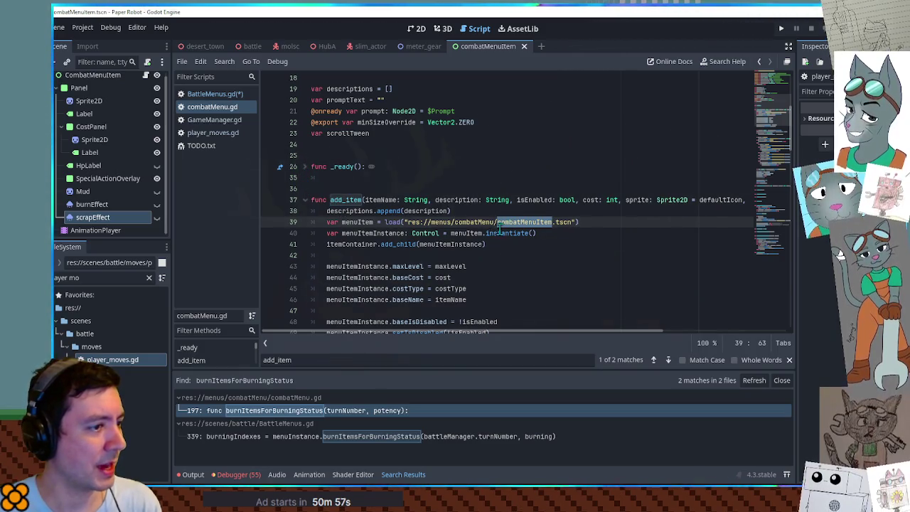
pyautogui.click(488, 222)
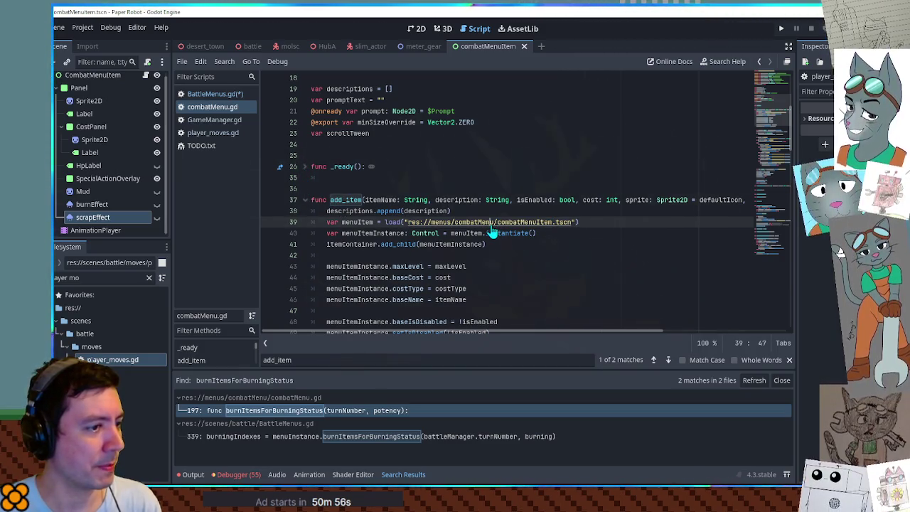
# Select the setScrapEffect function on lines 207–208 and delete it
pyautogui.click(145, 76)
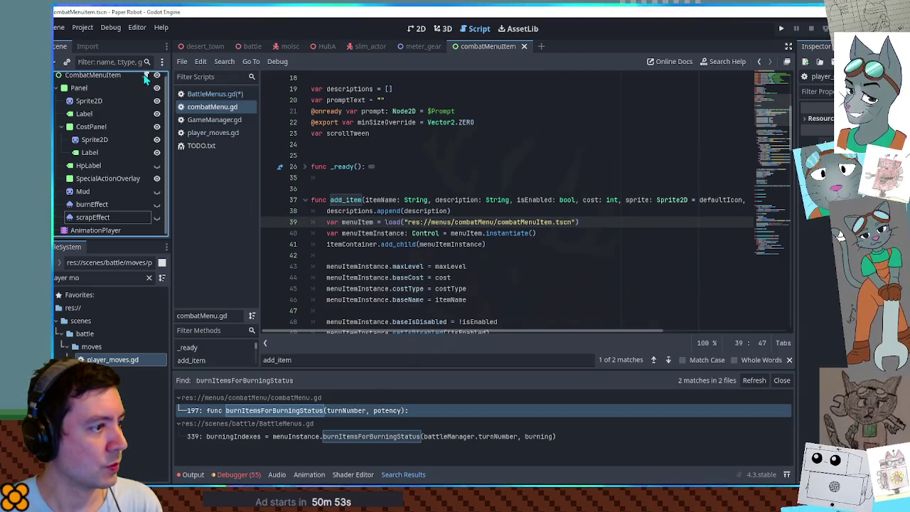
pyautogui.scroll(-15, 775, 182)
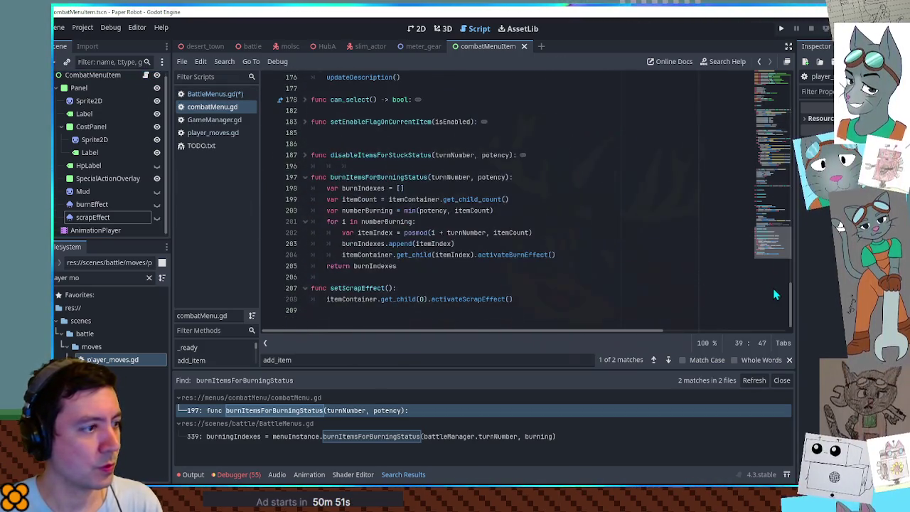
pyautogui.moveTo(532, 303); pyautogui.dragTo(530, 280)
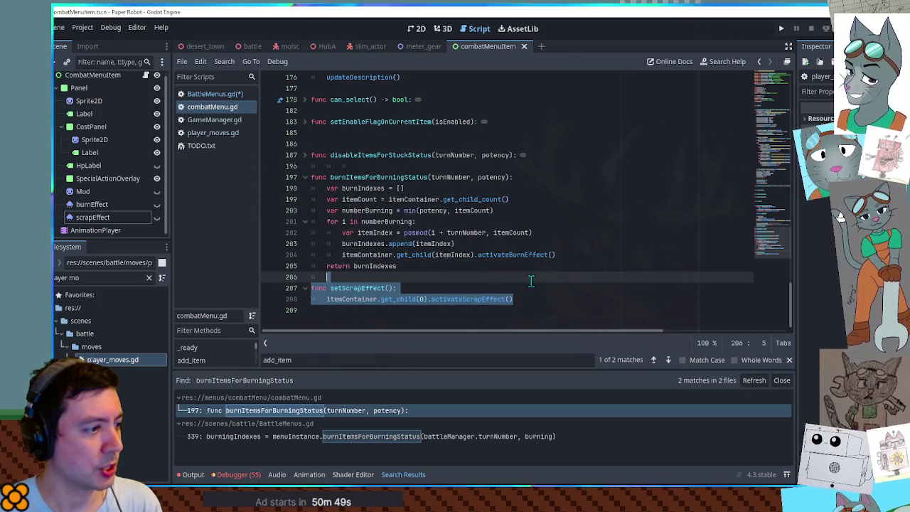
pyautogui.doubleClick(494, 298)
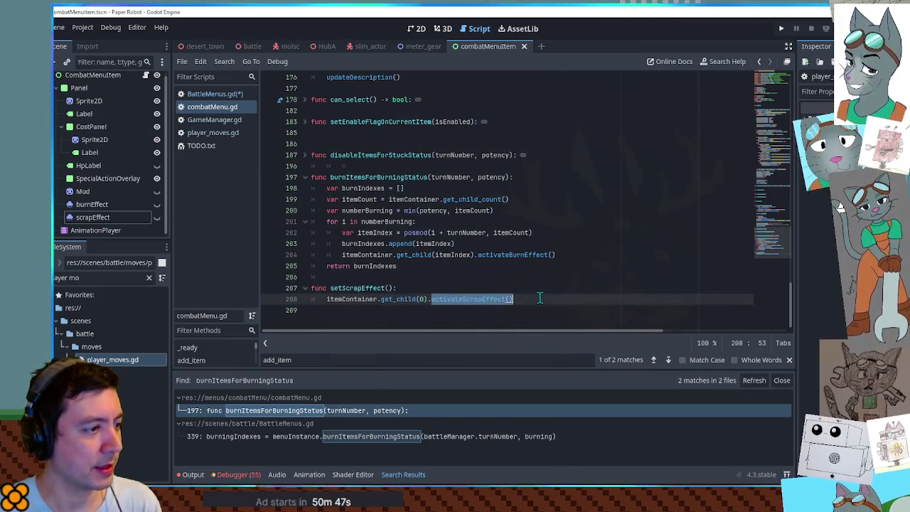
pyautogui.moveTo(518, 299); pyautogui.dragTo(437, 267)
pyautogui.press('BackSpace')
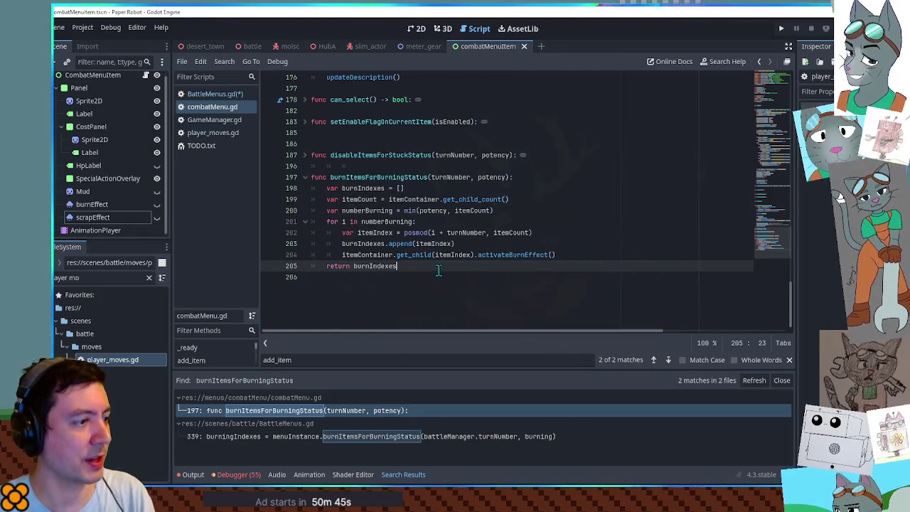
# Store the add_item result as menuItem and add a check against GameManager.Stats.scrap.id
pyautogui.click(216, 95)
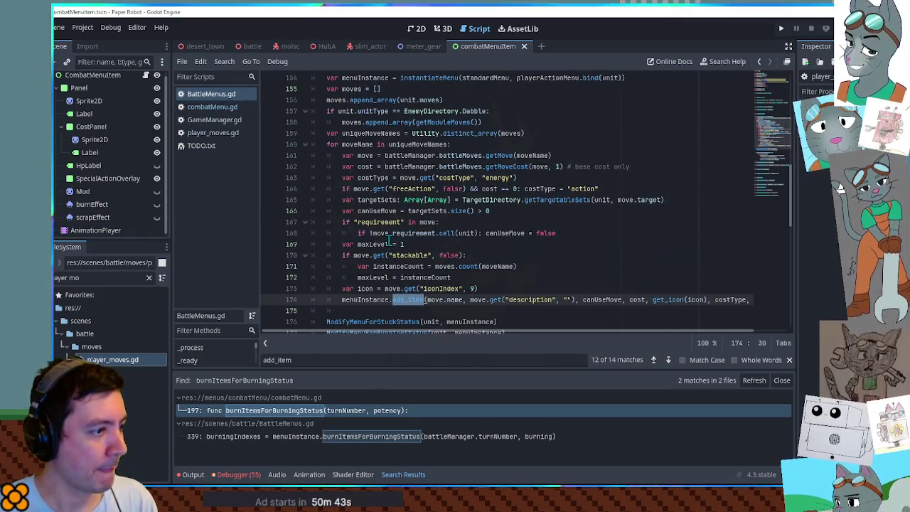
pyautogui.scroll(-1, 388, 238)
pyautogui.write('var menuItem')
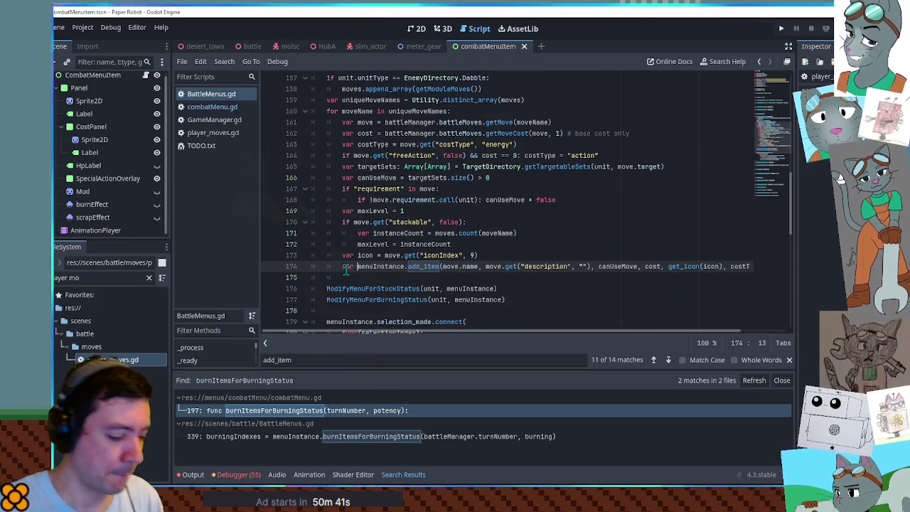
pyautogui.write(' =')
pyautogui.press('End')
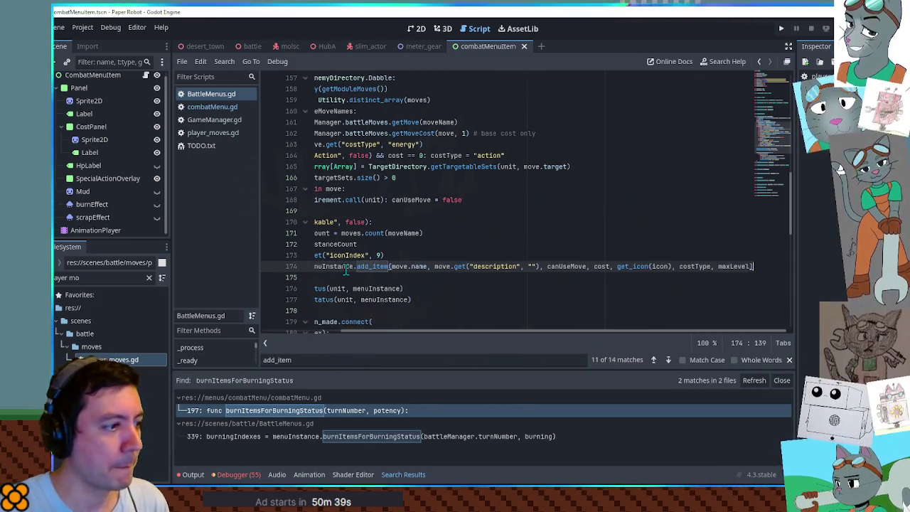
pyautogui.press('Return')
pyautogui.press('Return')
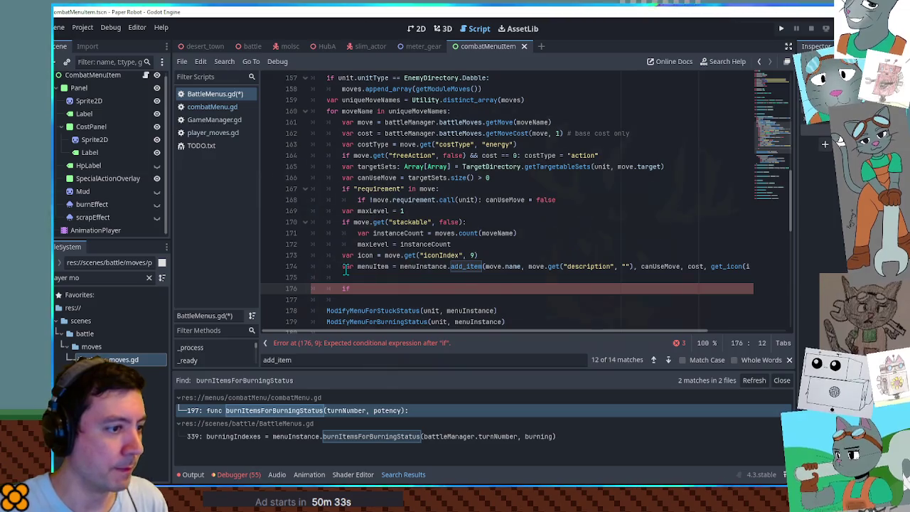
pyautogui.write('if moveName')
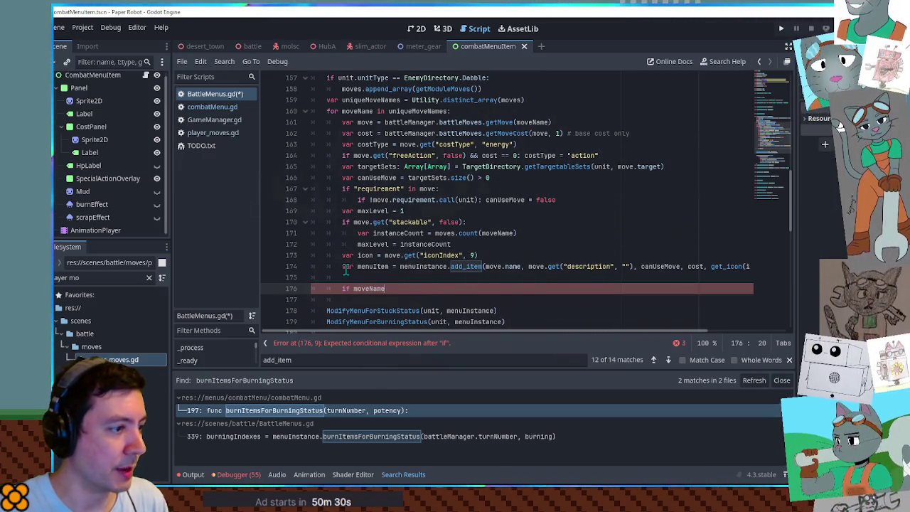
pyautogui.write('== Gea')
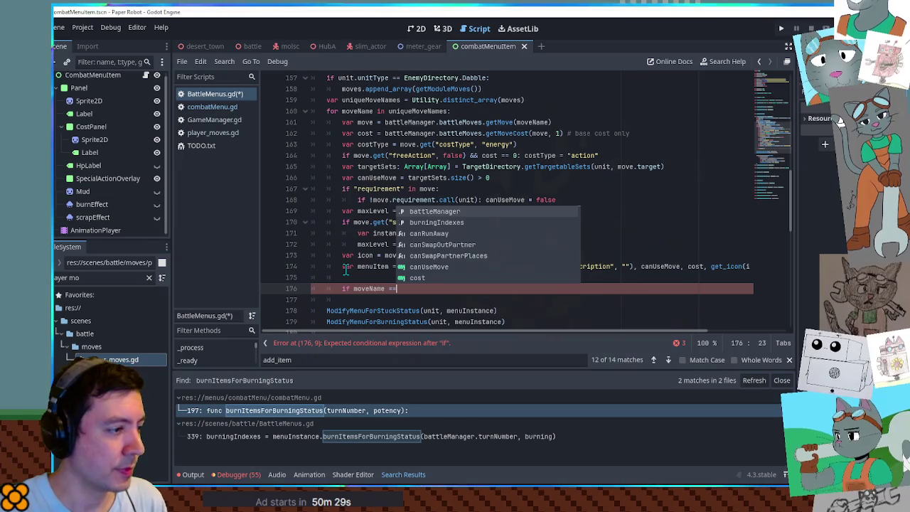
pyautogui.press('BackSpace')
pyautogui.press('BackSpace')
pyautogui.write('a')
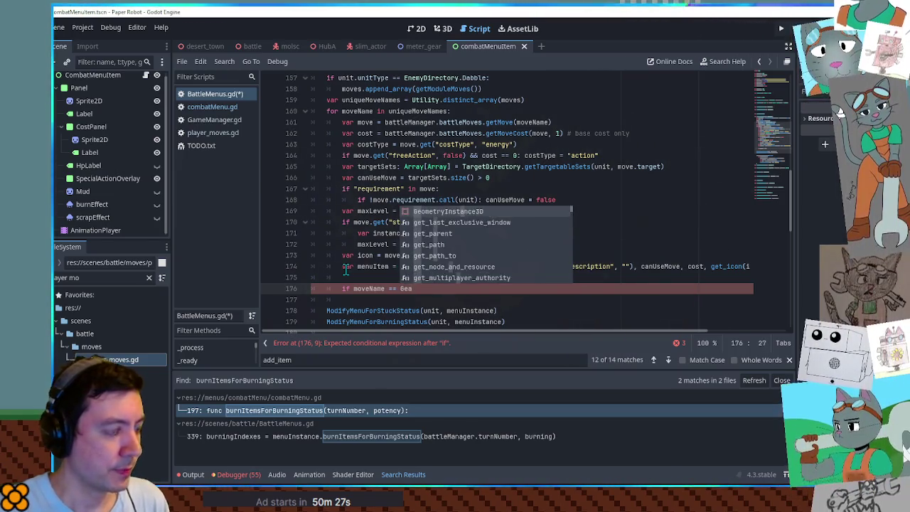
pyautogui.write('meManager.')
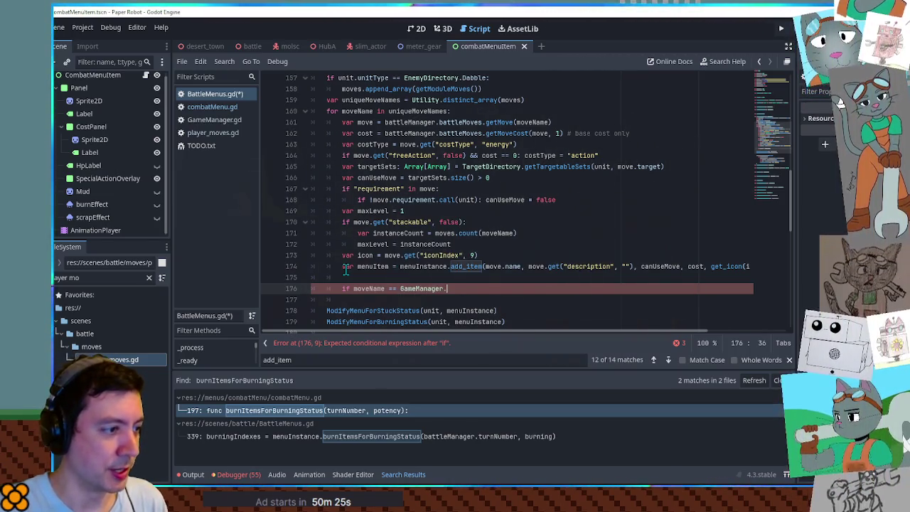
pyautogui.write('Stats.scrap.id')
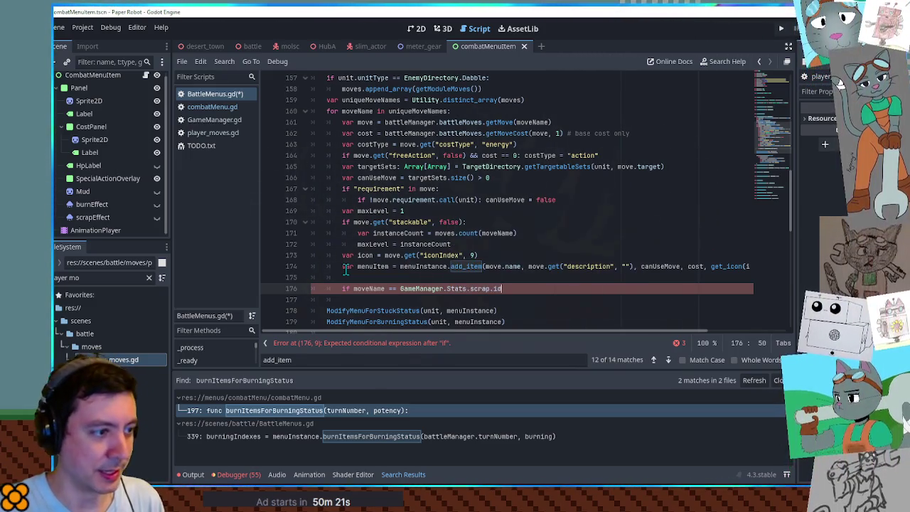
pyautogui.write(':')
pyautogui.press('Return')
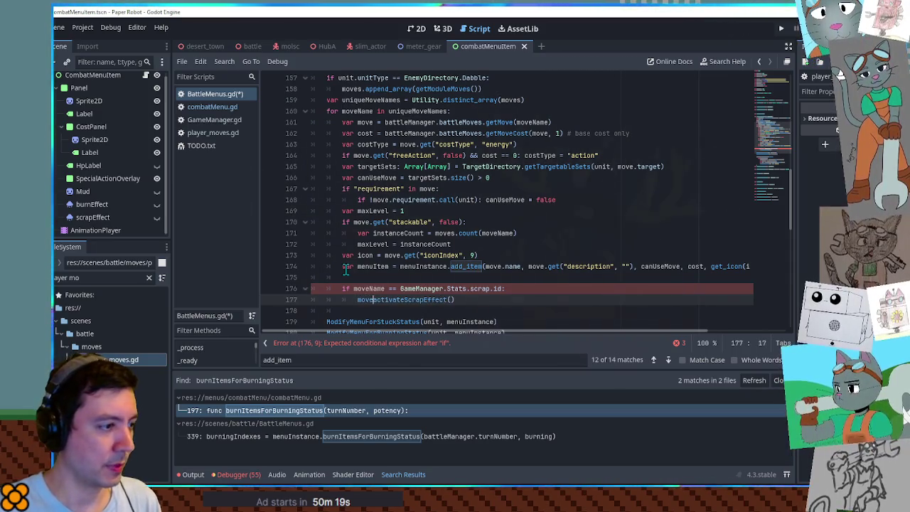
# Have menuItem call activateScrapEffect for the scrap move, then run the Paper Robot battle scene
pyautogui.write('.')
pyautogui.press('Escape')
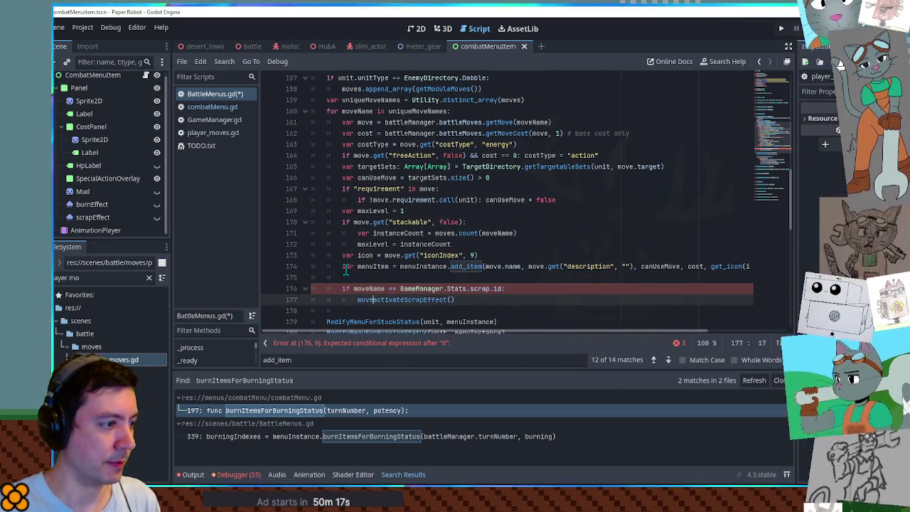
pyautogui.write('enuItem.')
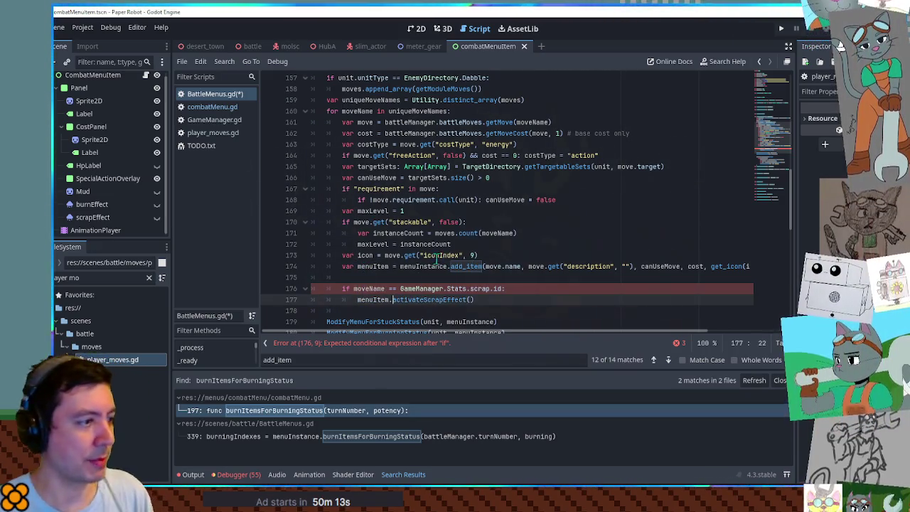
pyautogui.click(214, 119)
pyautogui.hotkey('alt', 'Left')
pyautogui.doubleClick(498, 288)
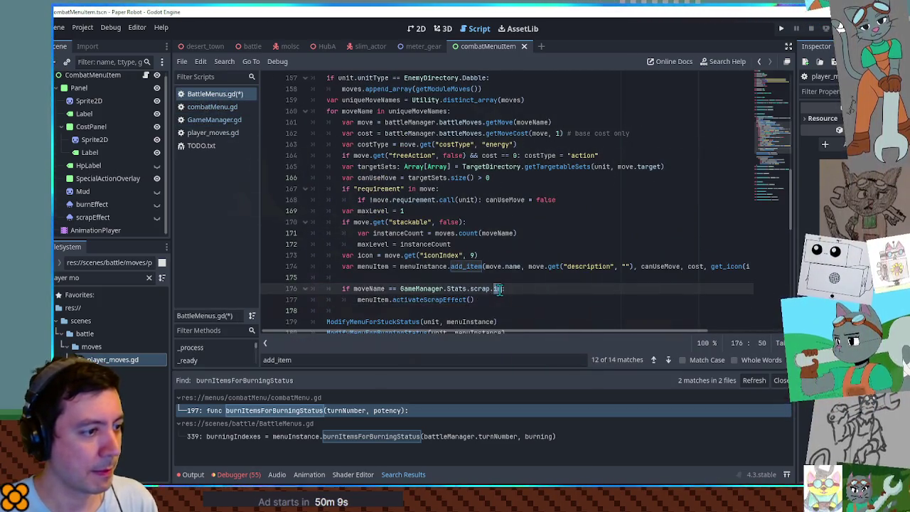
pyautogui.write(':')
pyautogui.click(249, 47)
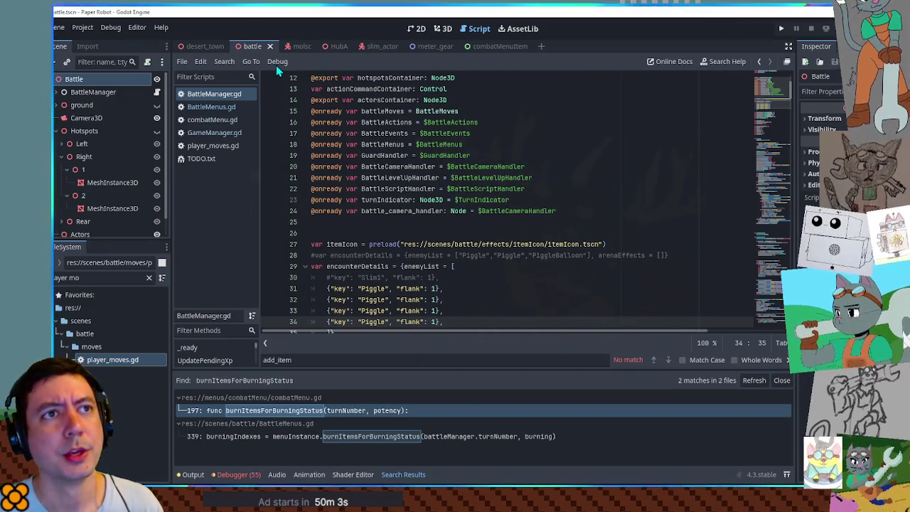
pyautogui.press('F6')
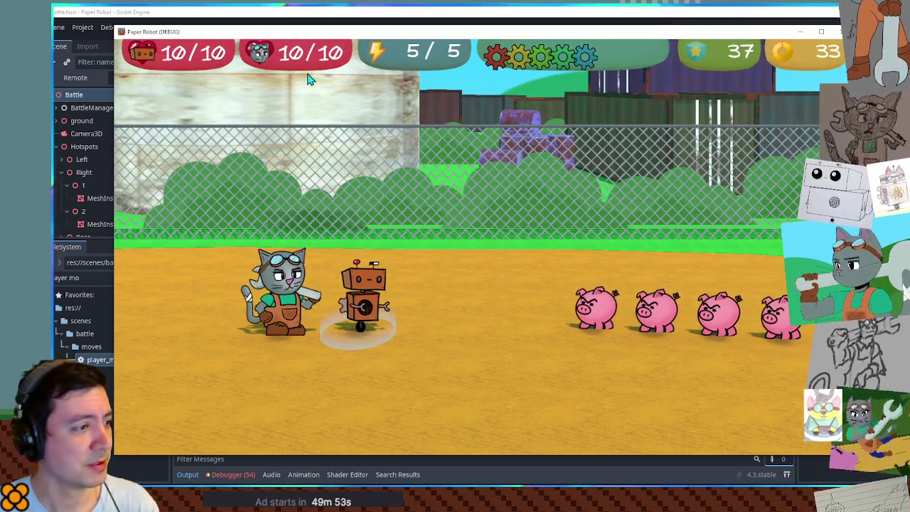
# Try the Attacks list in the running battle, close the game, and return to BattleMenus.gd
pyautogui.press('space')
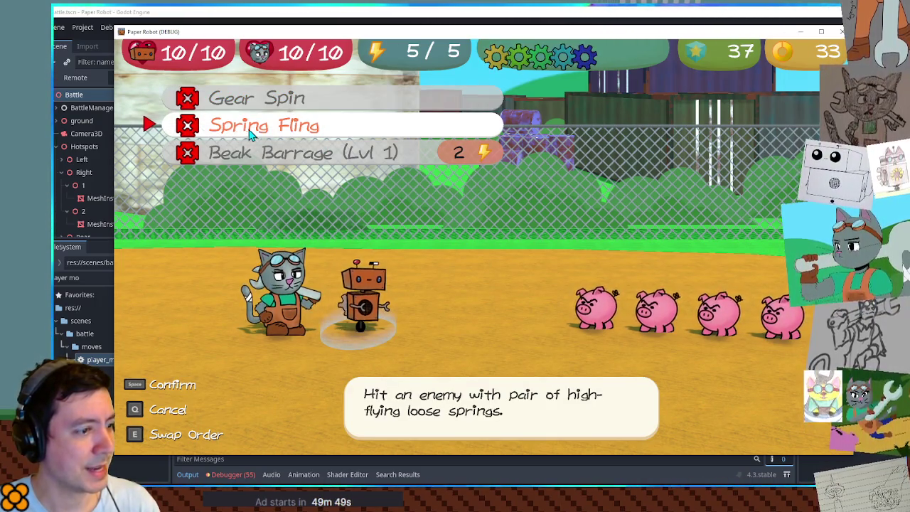
pyautogui.click(840, 34)
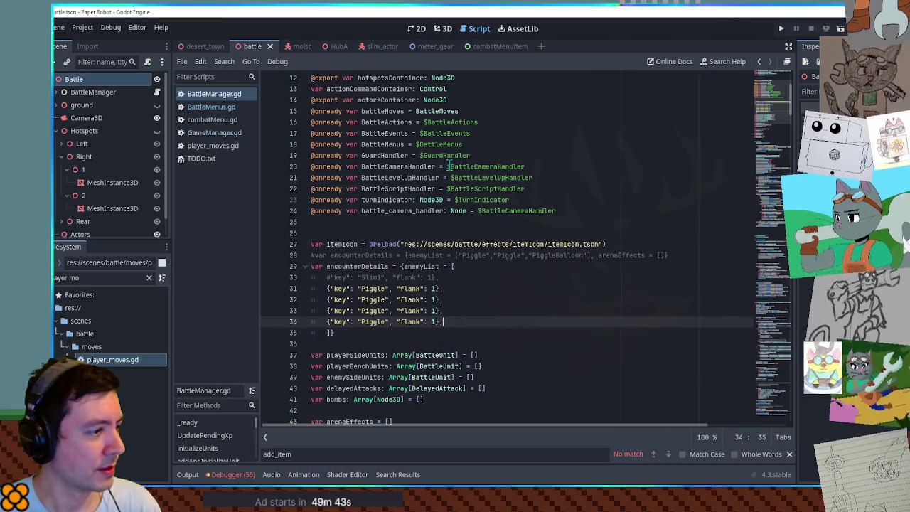
pyautogui.click(192, 122)
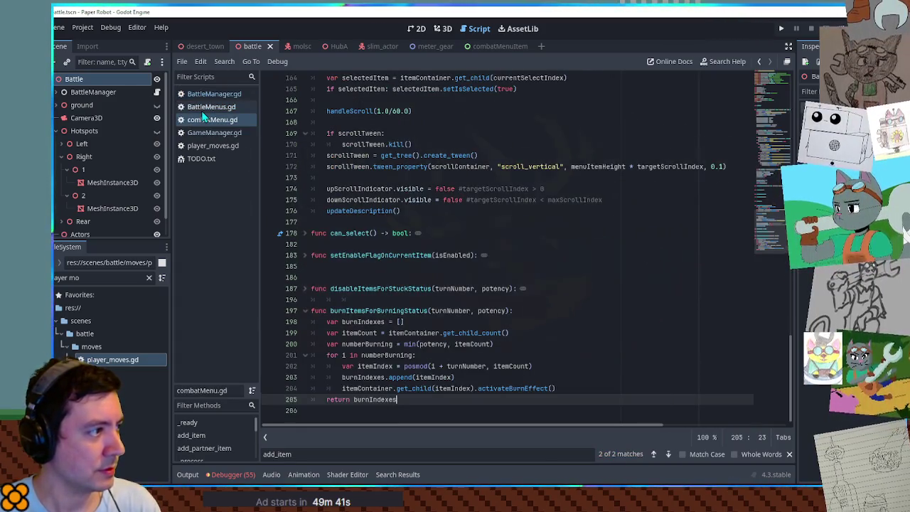
pyautogui.click(206, 107)
# Put a breakpoint on line 160, relaunch with F5, and choose Attacks to pause there
pyautogui.doubleClick(368, 288)
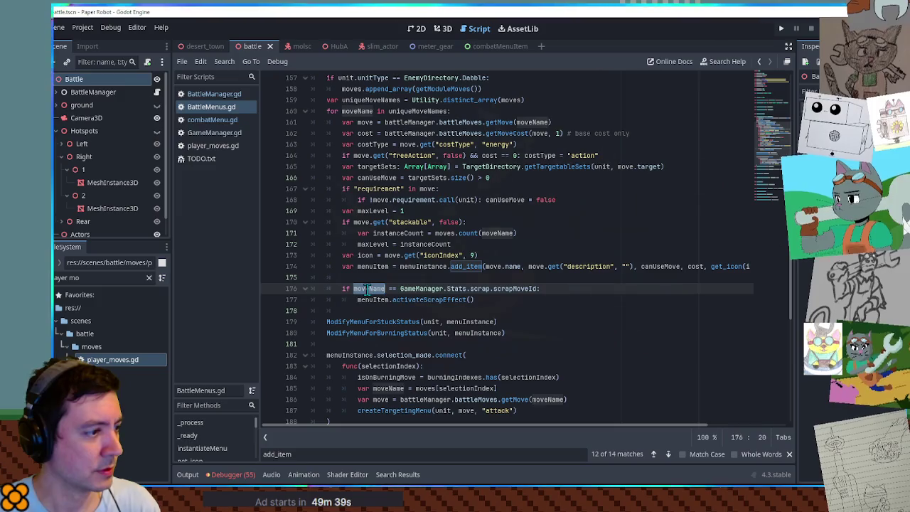
pyautogui.scroll(3, 377, 267)
pyautogui.doubleClick(406, 211)
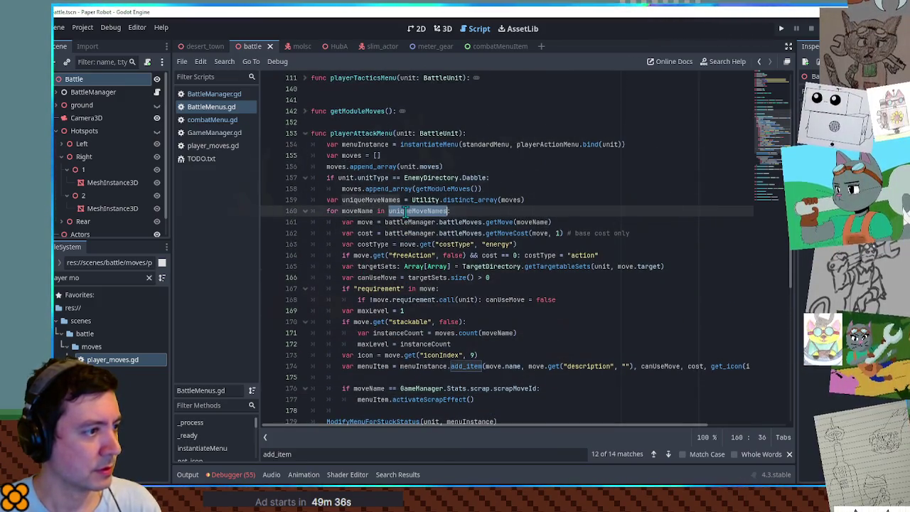
pyautogui.click(269, 211)
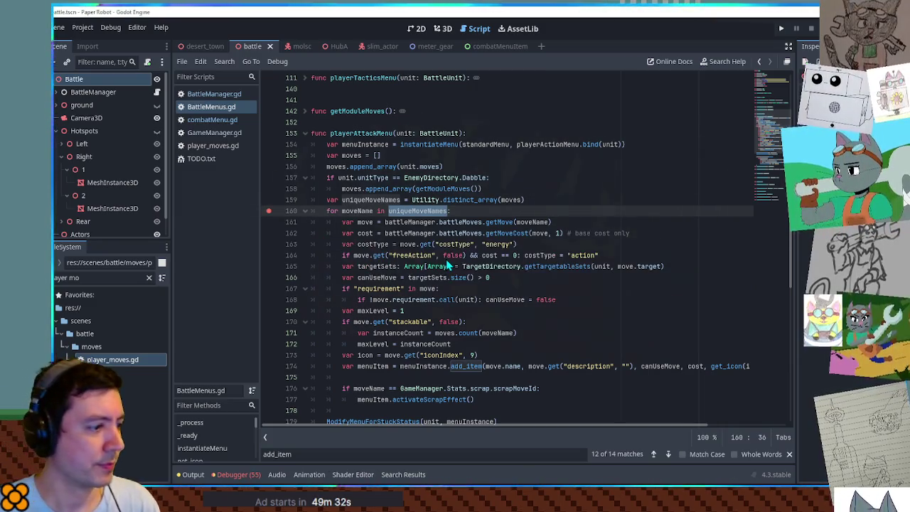
pyautogui.press('F5')
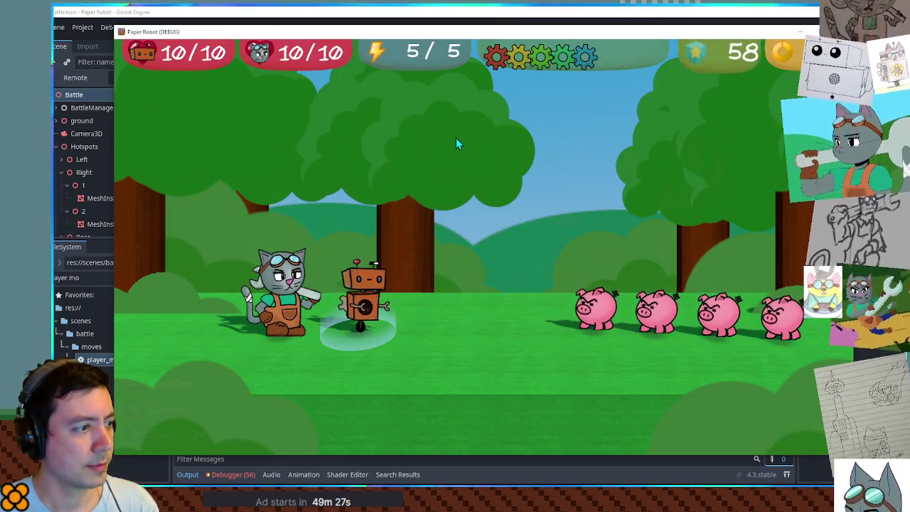
pyautogui.press('space')
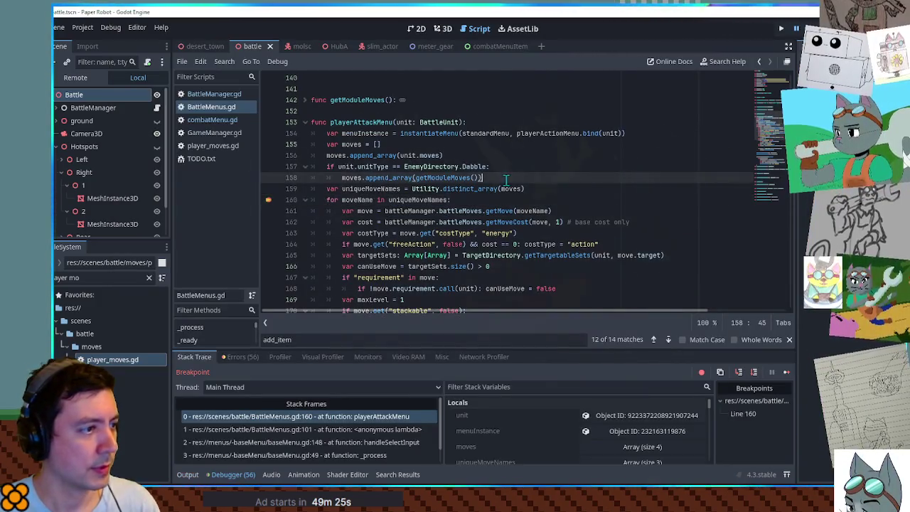
# Change scrapMoveId in GameManager.gd to 'SpringToss' and save the script
pyautogui.moveTo(420, 98)
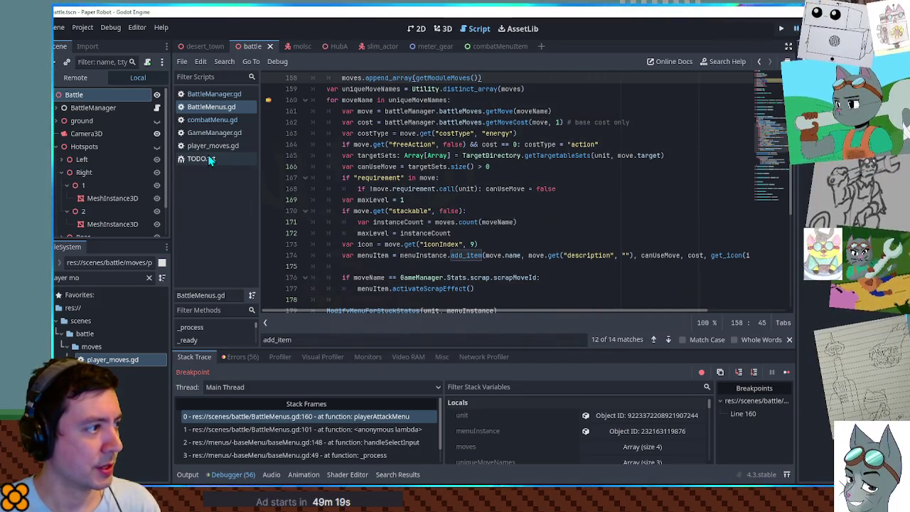
pyautogui.click(210, 134)
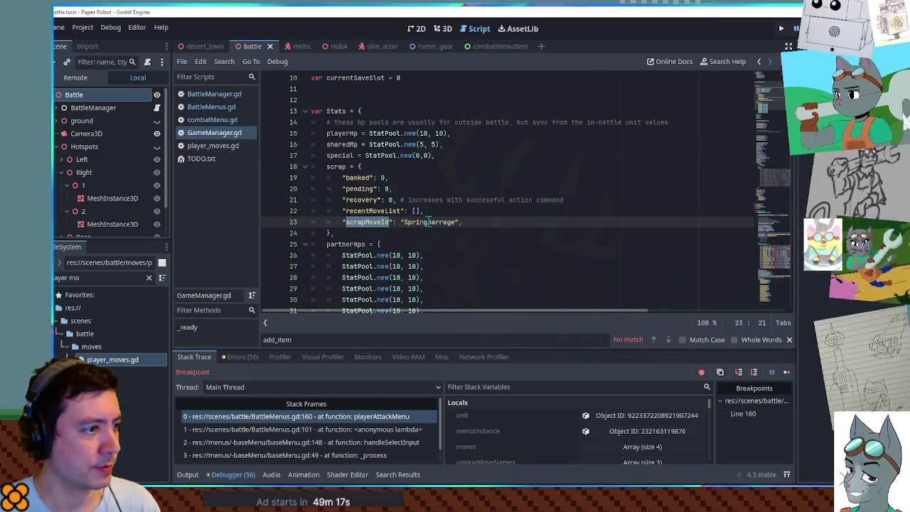
pyautogui.write('oss')
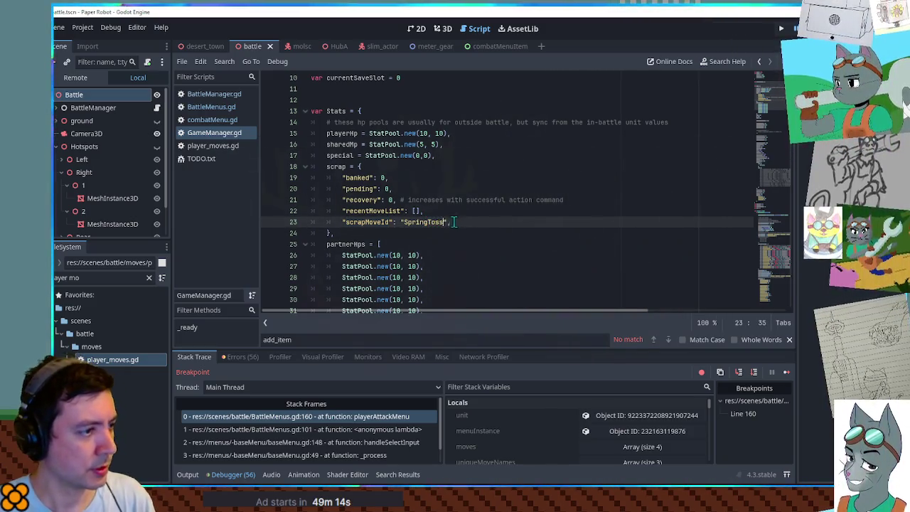
pyautogui.write('ss')
pyautogui.click(459, 201)
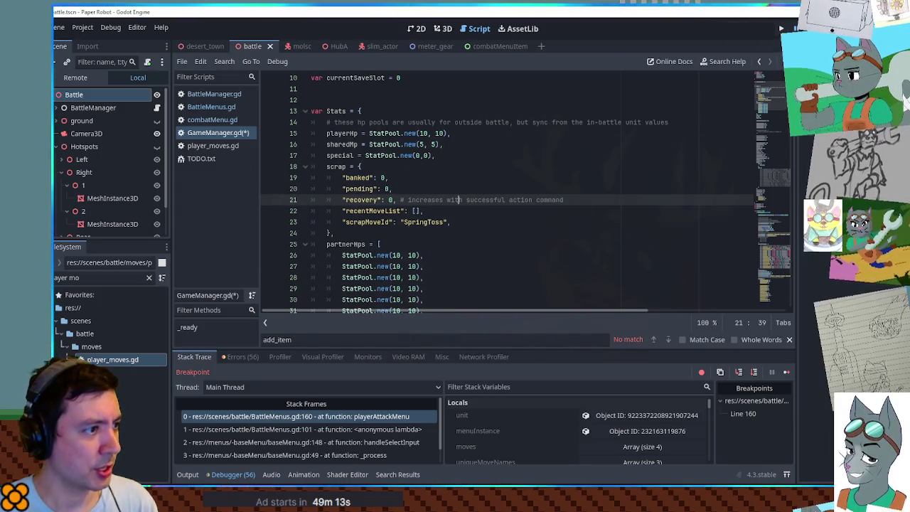
pyautogui.hotkey('ctrl', 's')
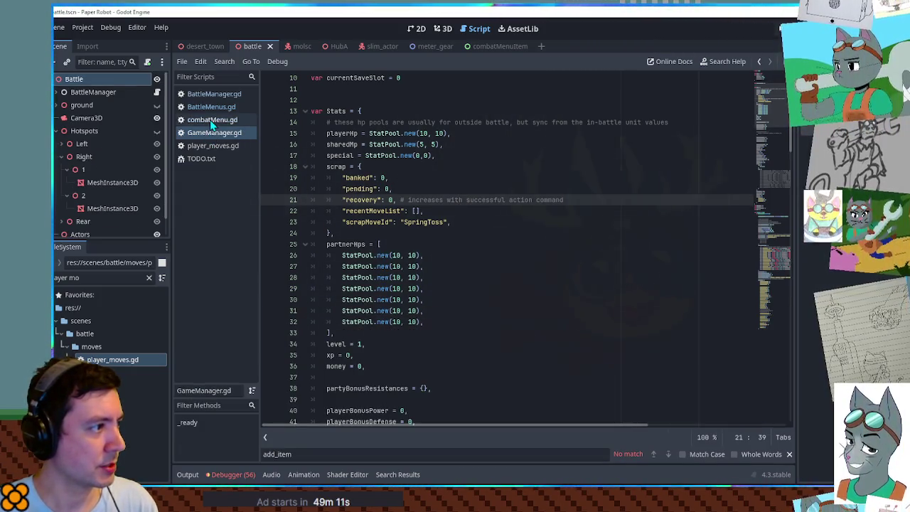
# Check the SpringToss and SpringBarrage definitions in player_moves.gd, then switch to BattleMenus.gd
pyautogui.click(210, 145)
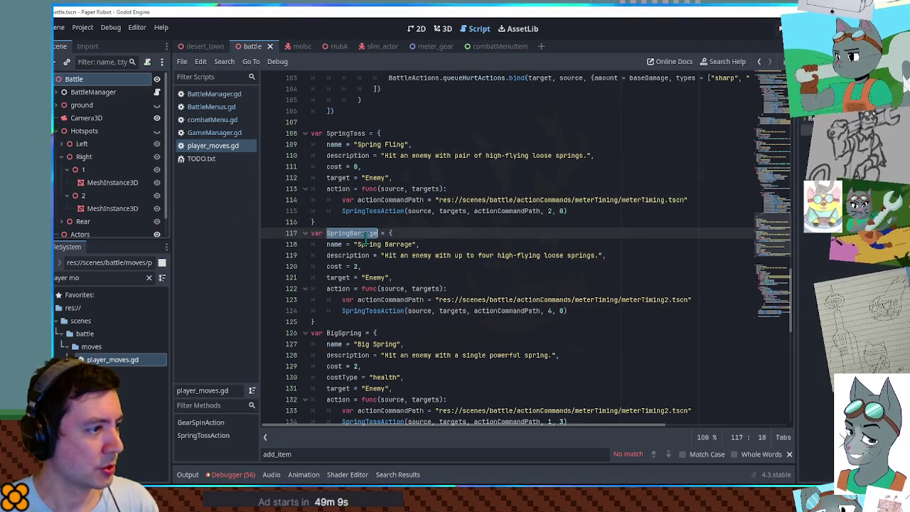
pyautogui.click(352, 134)
pyautogui.doubleClick(349, 234)
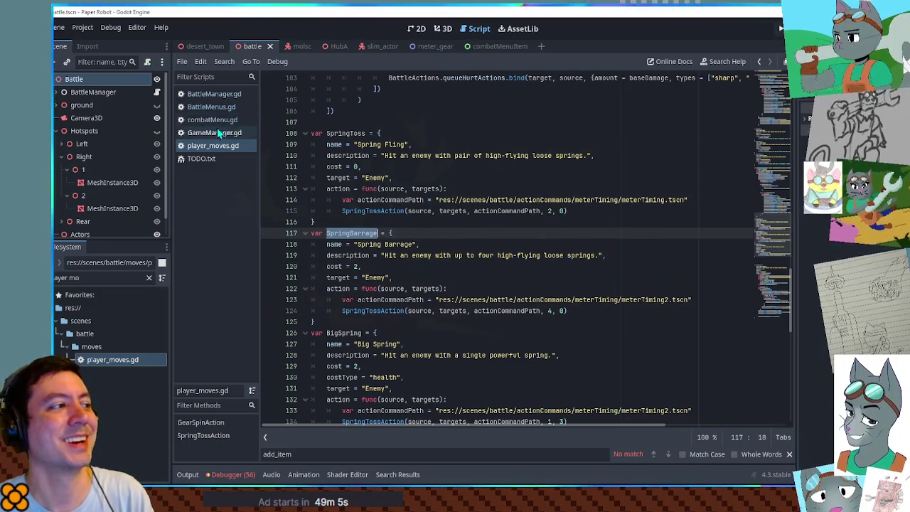
pyautogui.click(213, 108)
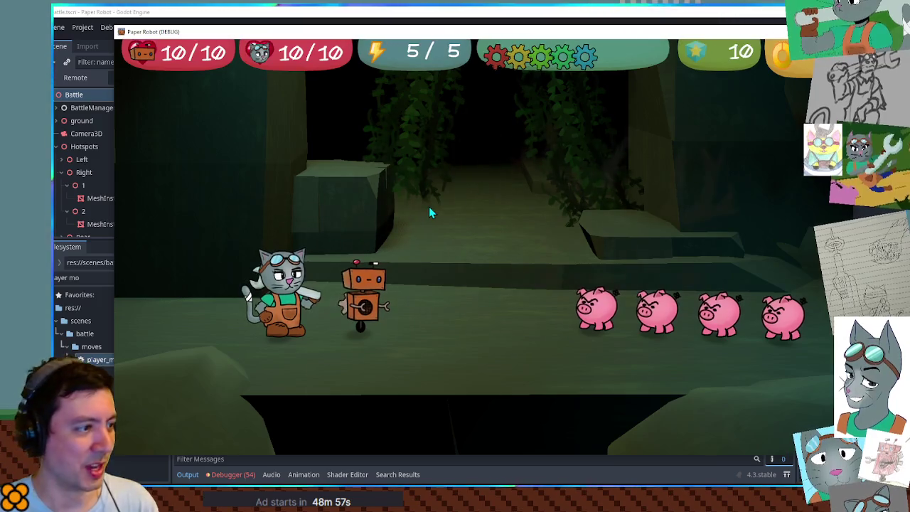
# In the battle, open the attack list, browse Spring Fling and Gear Spin, and close it
pyautogui.press('space')
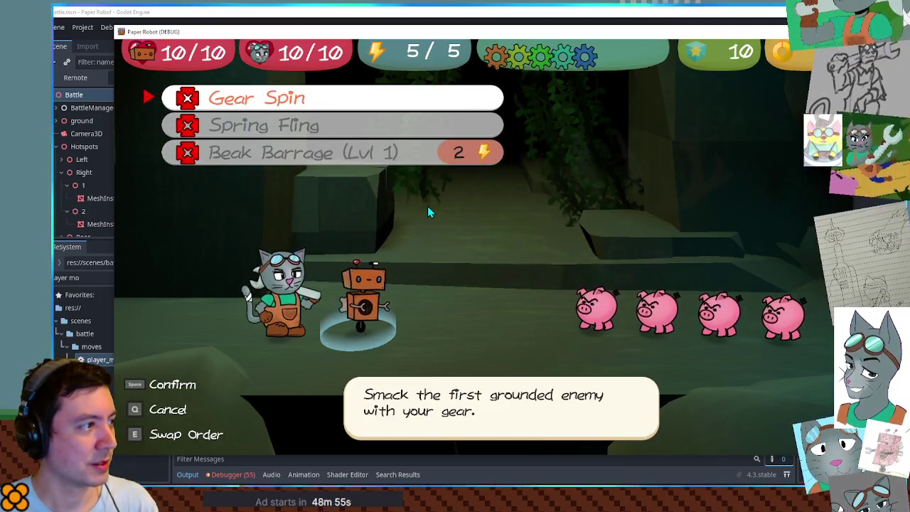
pyautogui.press('Down')
pyautogui.press('Up')
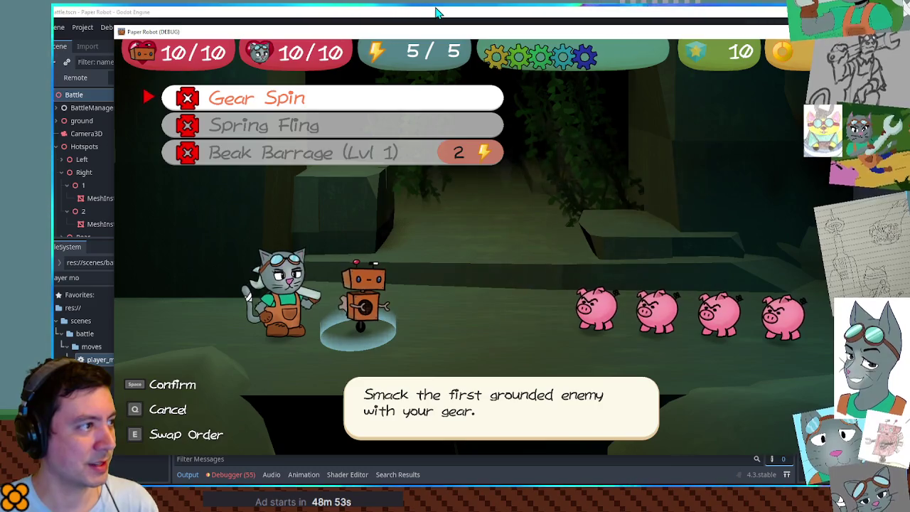
pyautogui.press('space')
# Trigger the line-177 breakpoint by choosing Attacks, then step into activateScrapEffect
pyautogui.click(437, 12)
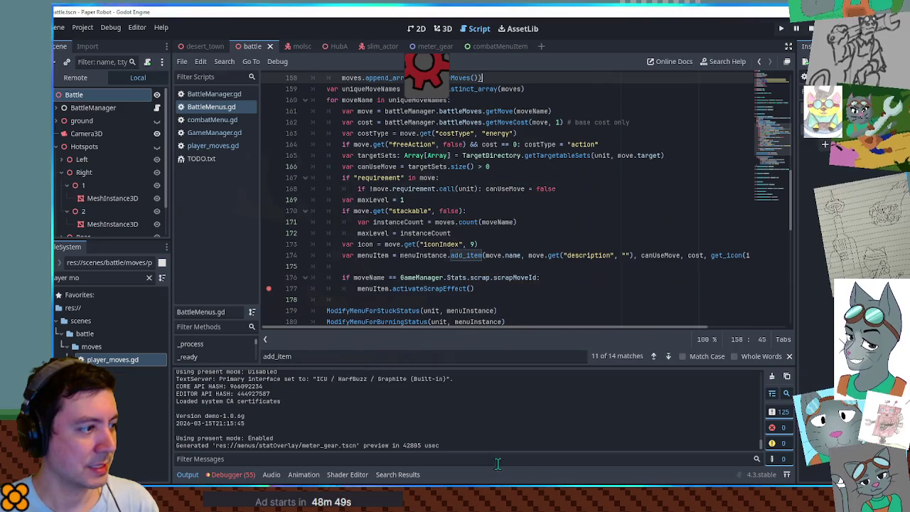
pyautogui.click(550, 277)
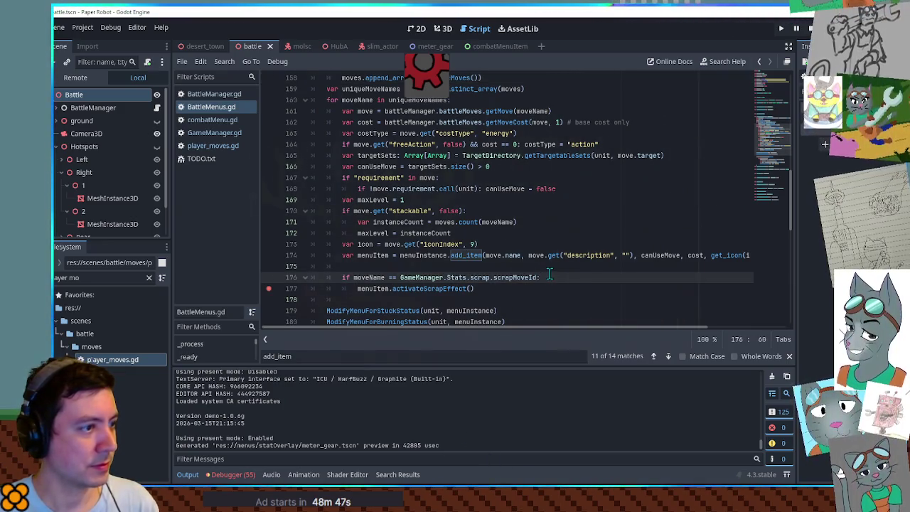
pyautogui.hotkey('alt', 'Tab')
pyautogui.press('space')
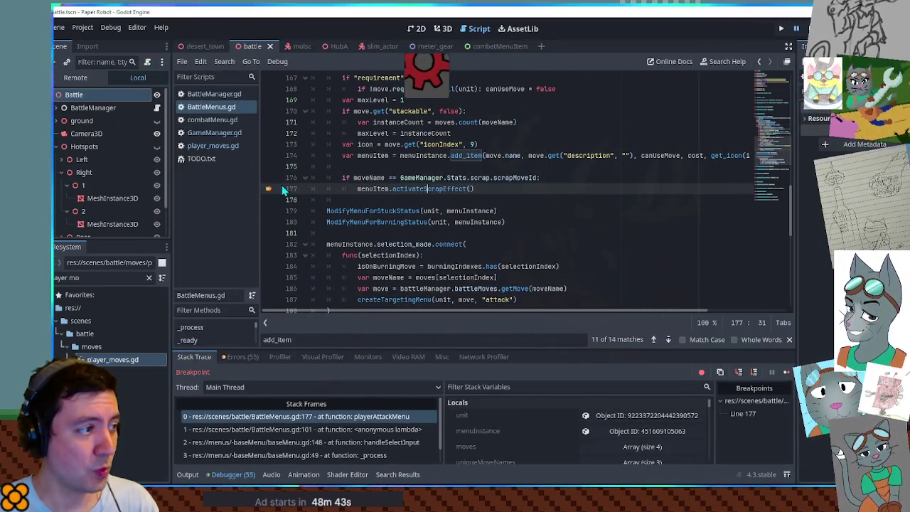
pyautogui.click(743, 370)
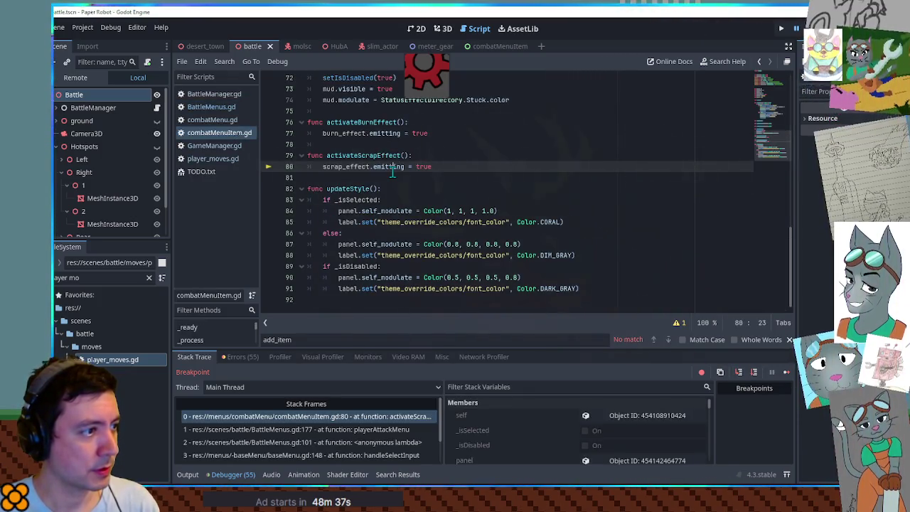
# Make the burnEffect node visible in the combatMenuItem scene and resume the paused game
pyautogui.click(494, 46)
pyautogui.scroll(-1, 83, 165)
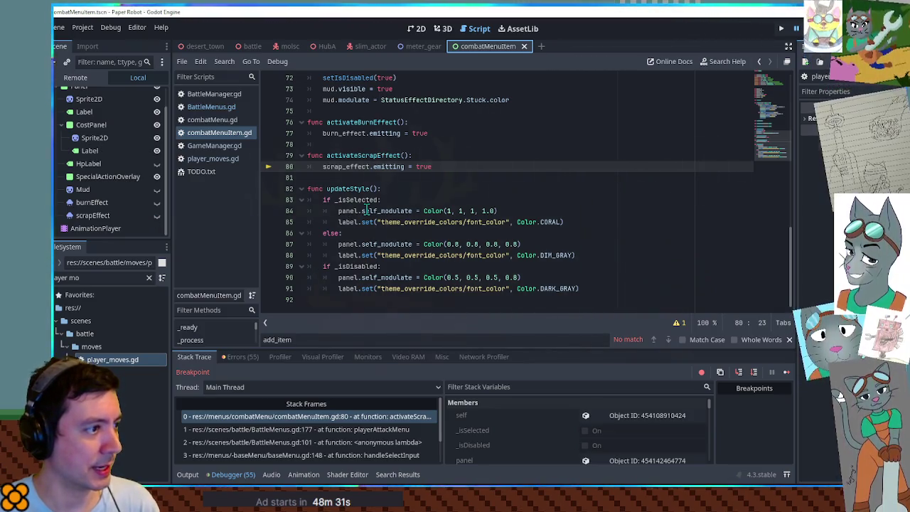
pyautogui.scroll(3, 340, 234)
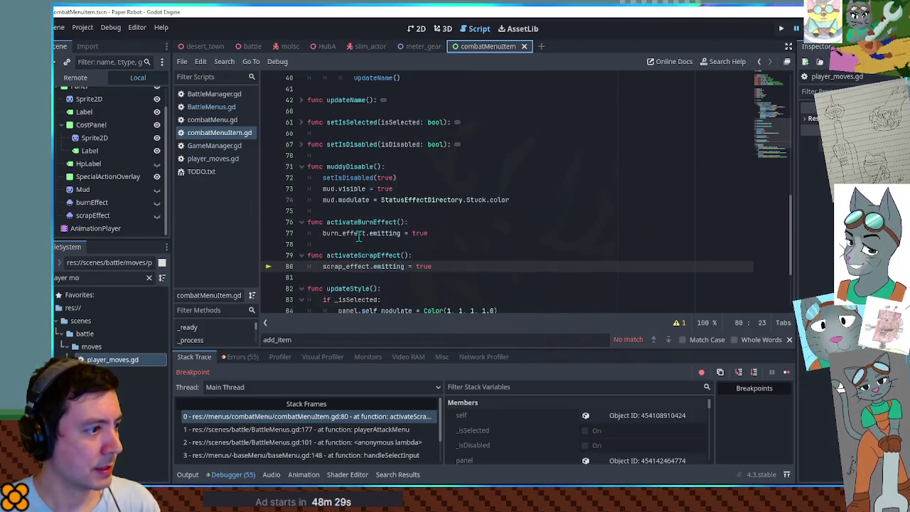
pyautogui.scroll(13, 359, 234)
pyautogui.scroll(-5, 363, 242)
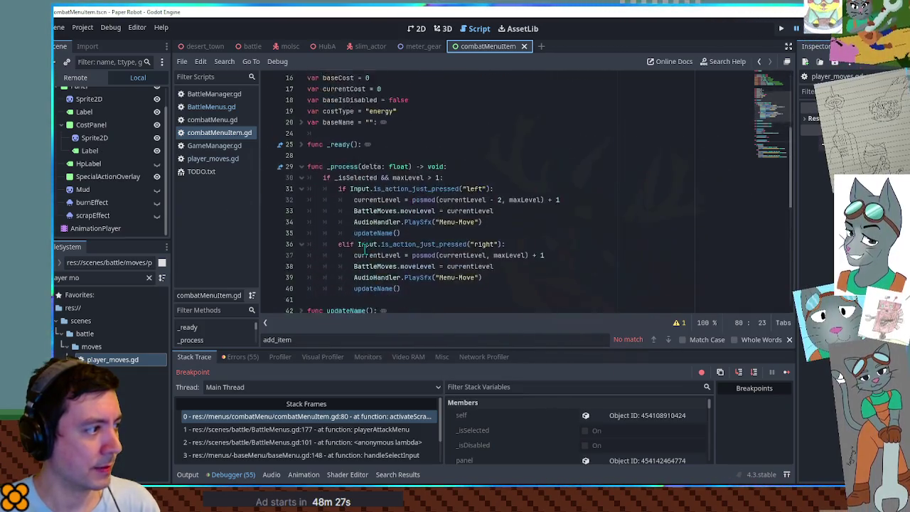
pyautogui.scroll(-4, 364, 246)
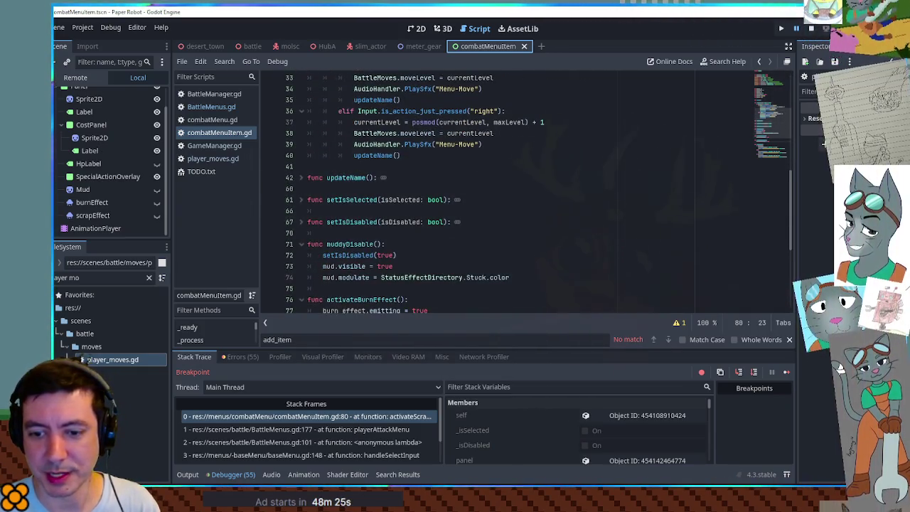
pyautogui.click(158, 202)
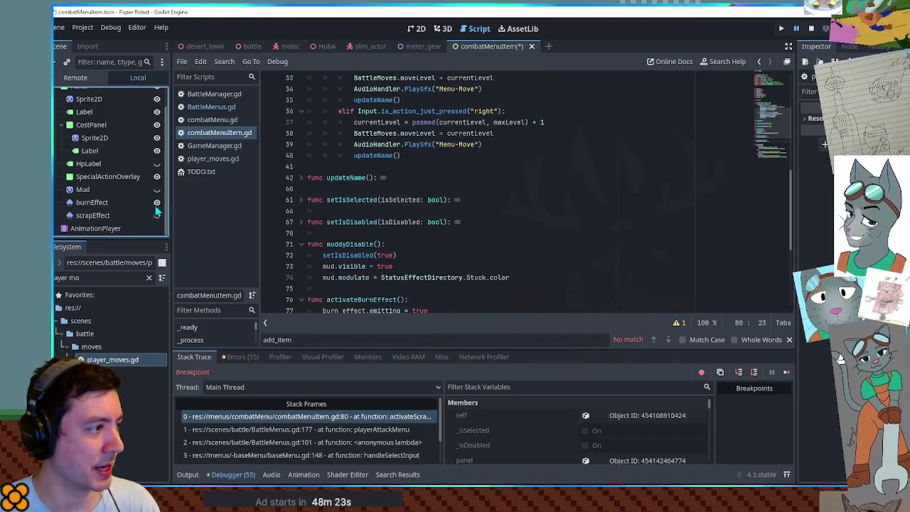
pyautogui.click(456, 228)
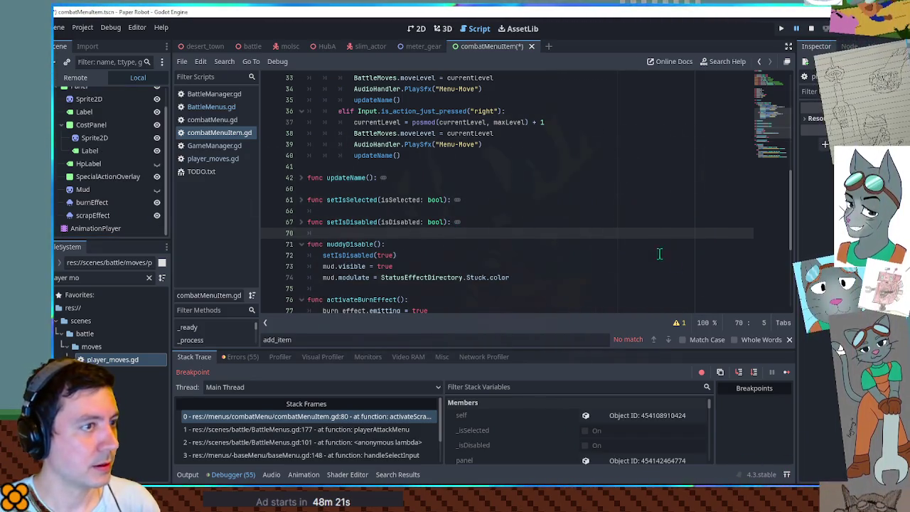
pyautogui.click(785, 374)
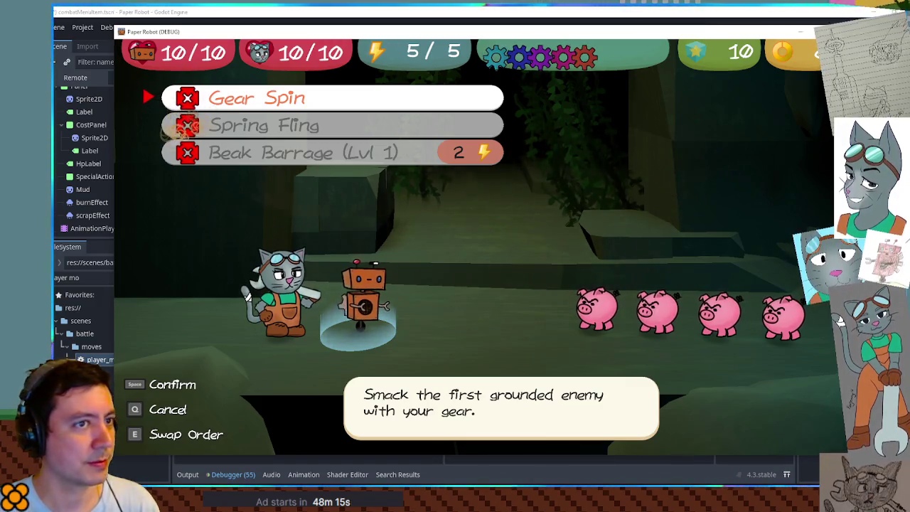
# Move the highlight among Beak Barrage and Spring Fling, then stop the game with F8
pyautogui.press('Down')
pyautogui.press('Down')
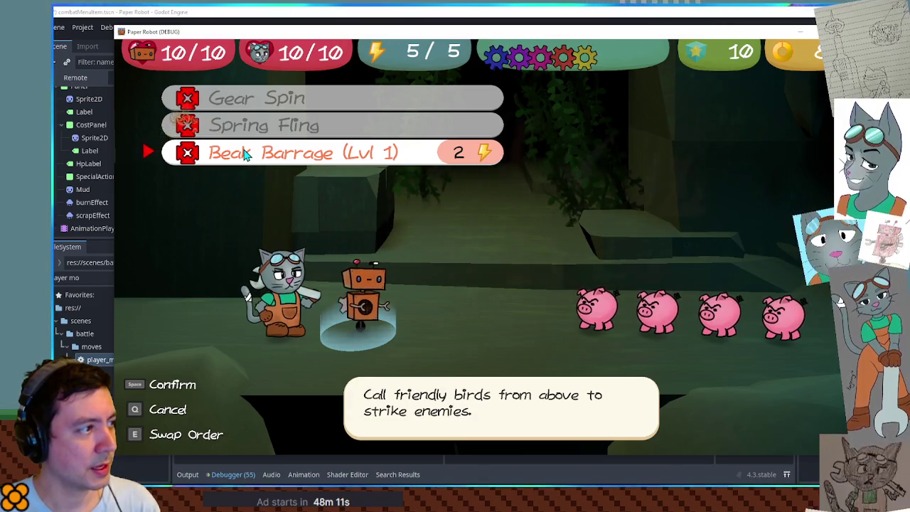
pyautogui.press('Up')
pyautogui.press('Up')
pyautogui.press('Down')
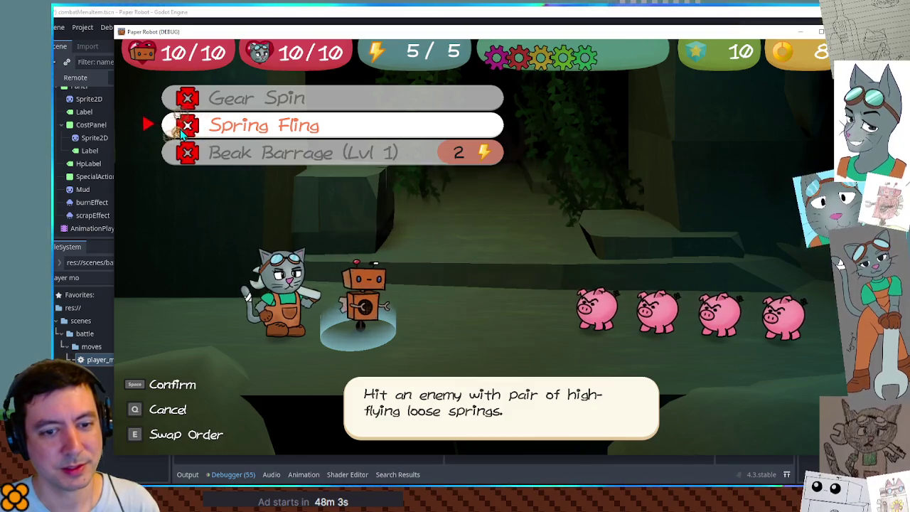
pyautogui.press('F8')
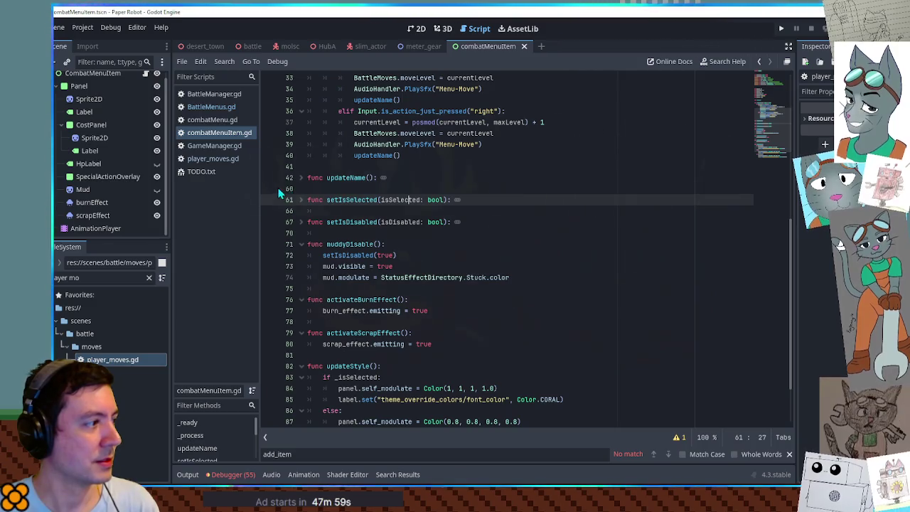
# Close the combatMenuItem scene and inspect the scrapMoveId SpringToss entry in GameManager.gd
pyautogui.middleClick(484, 45)
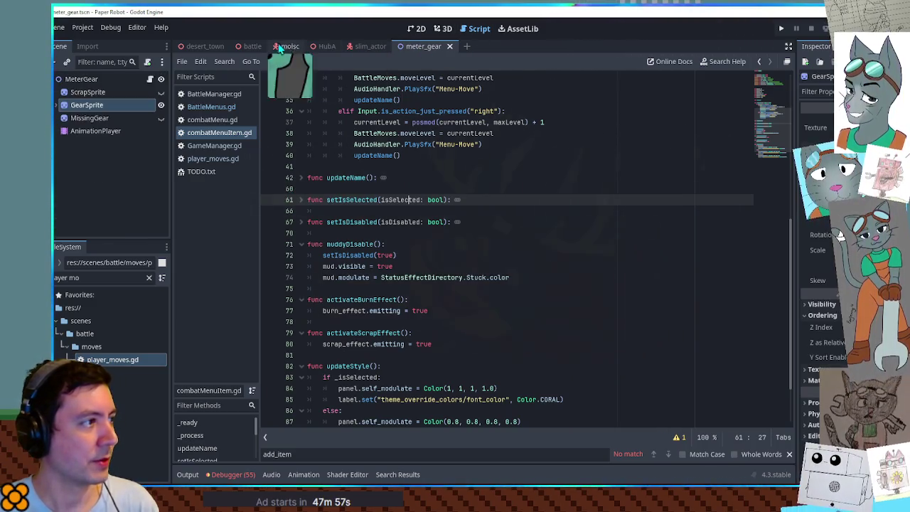
pyautogui.click(211, 146)
pyautogui.click(445, 222)
pyautogui.moveTo(445, 221)
pyautogui.mouseDown()
pyautogui.moveTo(345, 222)
pyautogui.moveTo(445, 222)
pyautogui.mouseUp()
pyautogui.doubleClick(368, 222)
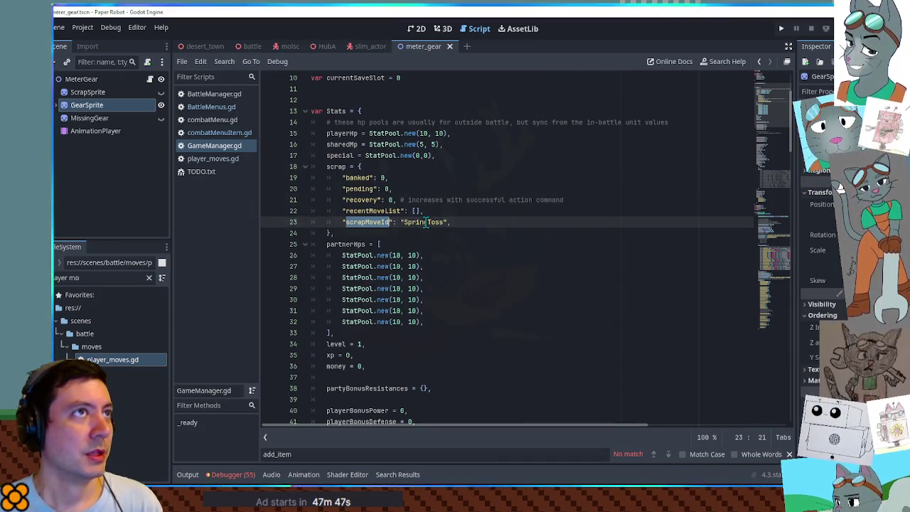
# Browse combatMenuItem.gd and combatMenu.gd, collapsing the on_selection_changed function
pyautogui.click(221, 134)
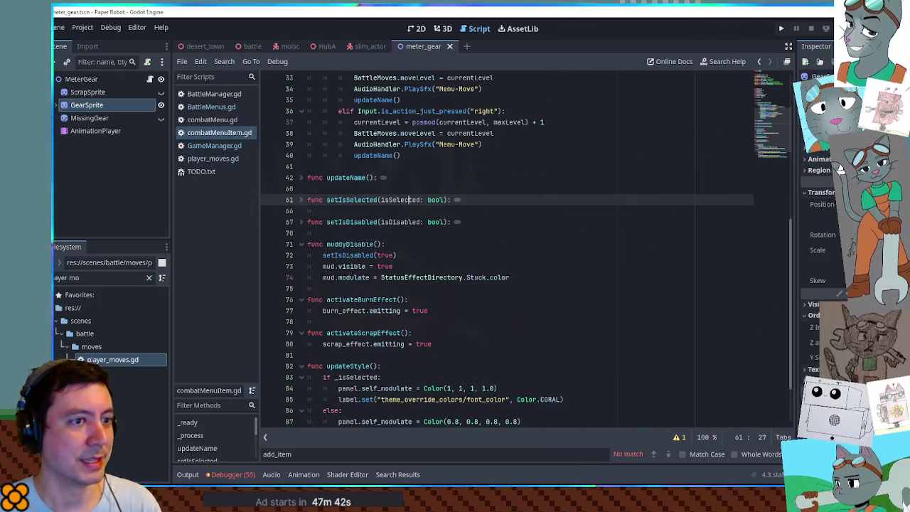
pyautogui.scroll(-2, 778, 134)
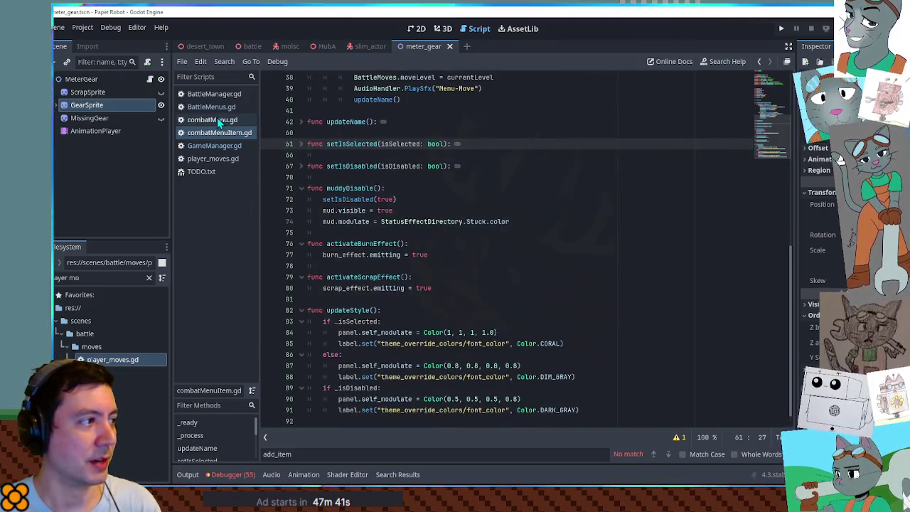
pyautogui.click(217, 120)
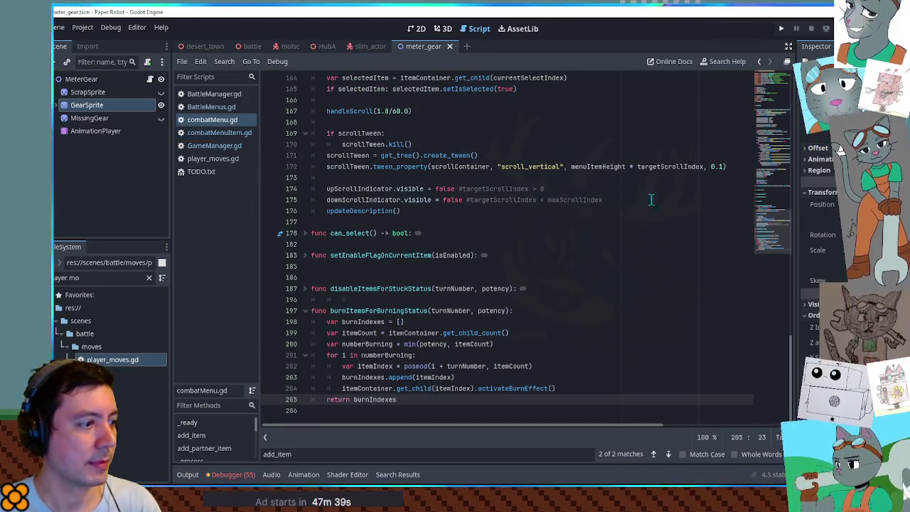
pyautogui.scroll(20, 777, 199)
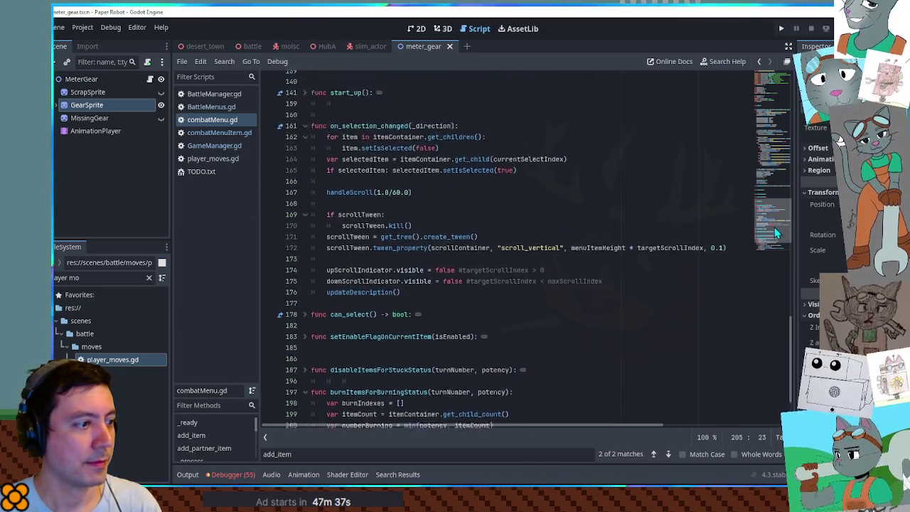
pyautogui.scroll(-20, 759, 203)
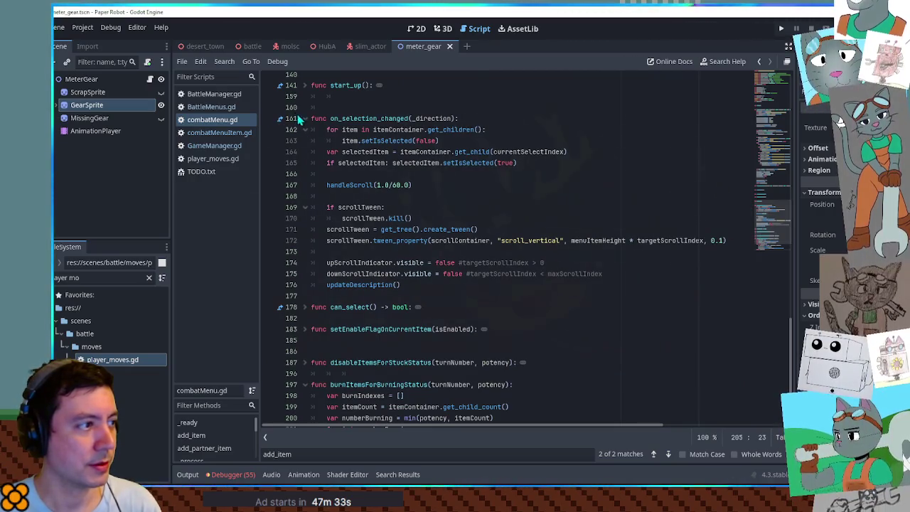
pyautogui.click(305, 120)
pyautogui.scroll(10, 307, 185)
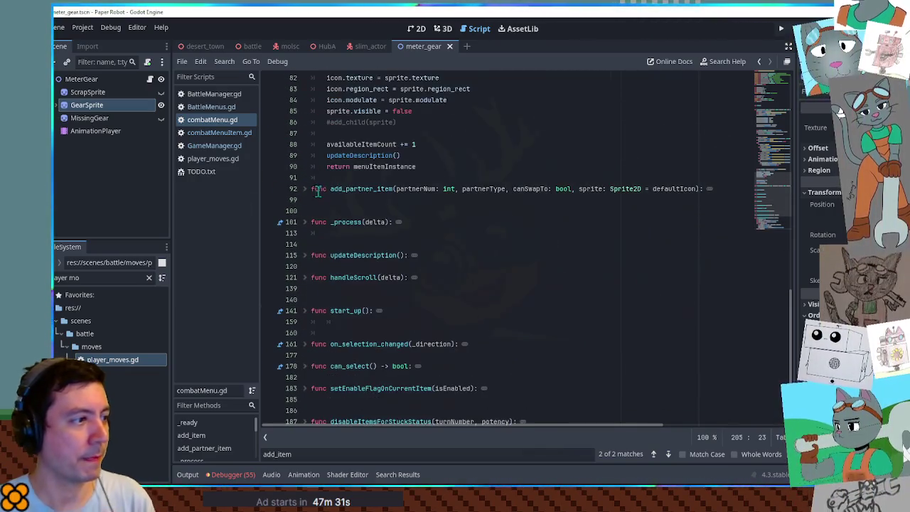
pyautogui.scroll(7, 313, 209)
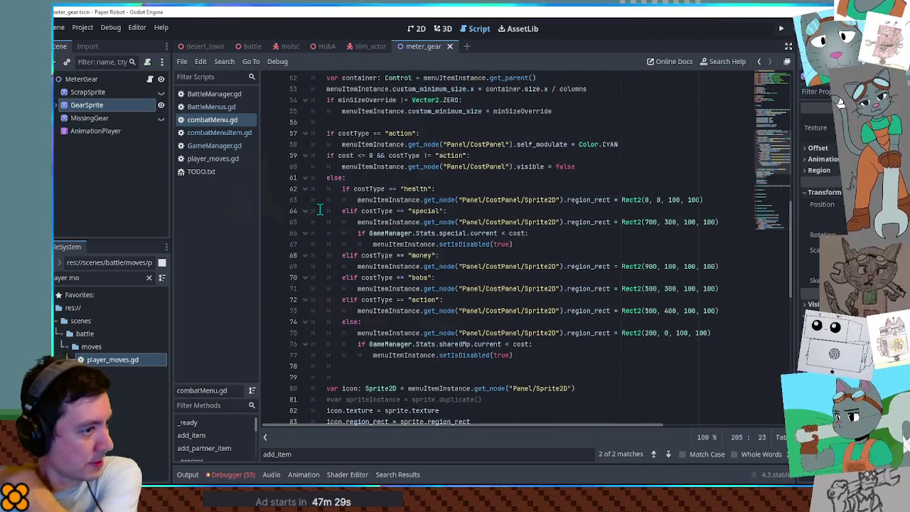
pyautogui.scroll(3, 319, 208)
# In BattleMenus.gd, expand createTargetingMenu and search for isOnBurningMove
pyautogui.click(213, 106)
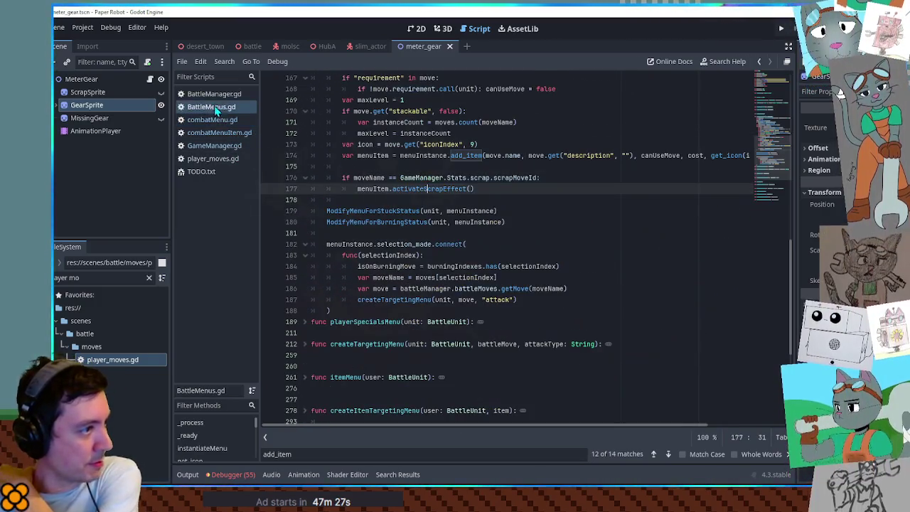
pyautogui.scroll(-5, 355, 188)
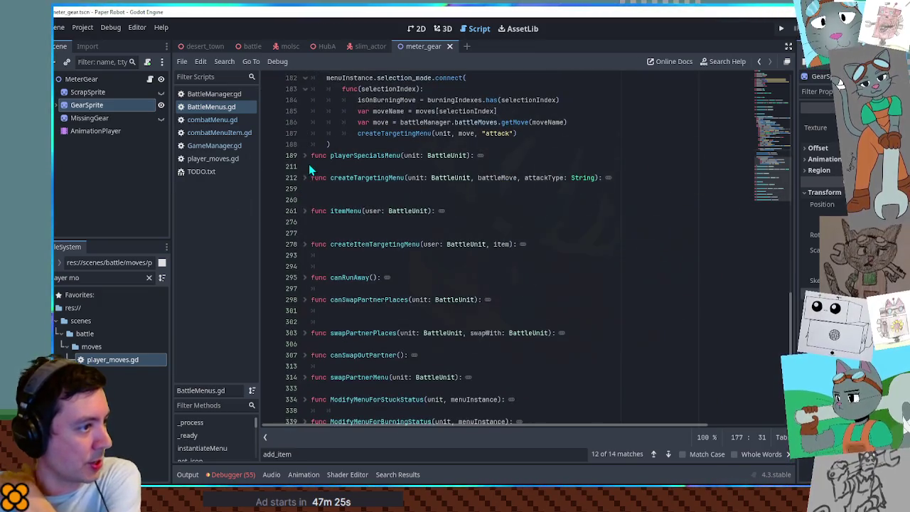
pyautogui.click(304, 177)
pyautogui.scroll(-10, 377, 193)
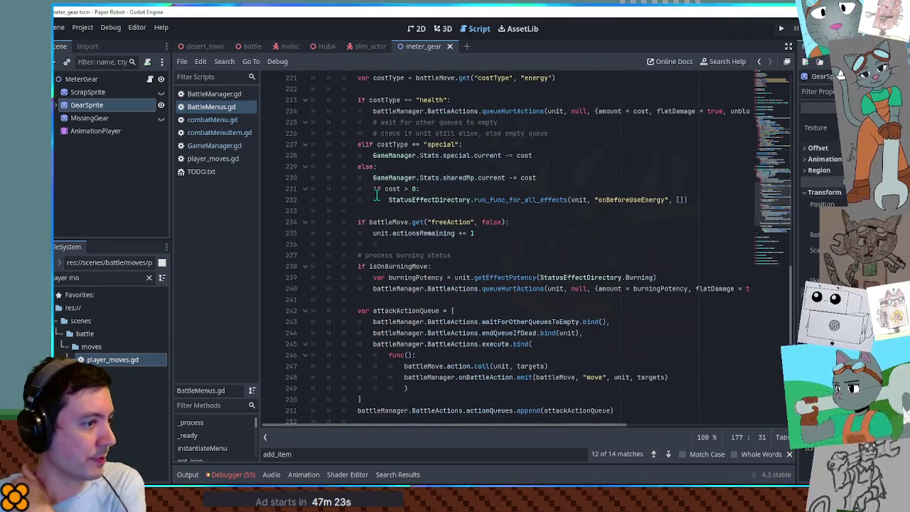
pyautogui.doubleClick(420, 263)
pyautogui.scroll(5, 422, 261)
pyautogui.hotkey('ctrl', 'f')
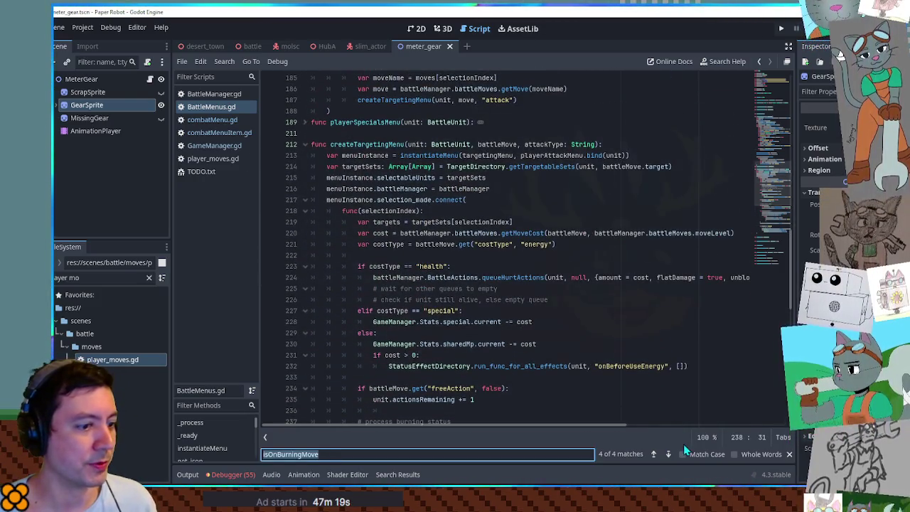
pyautogui.click(654, 454)
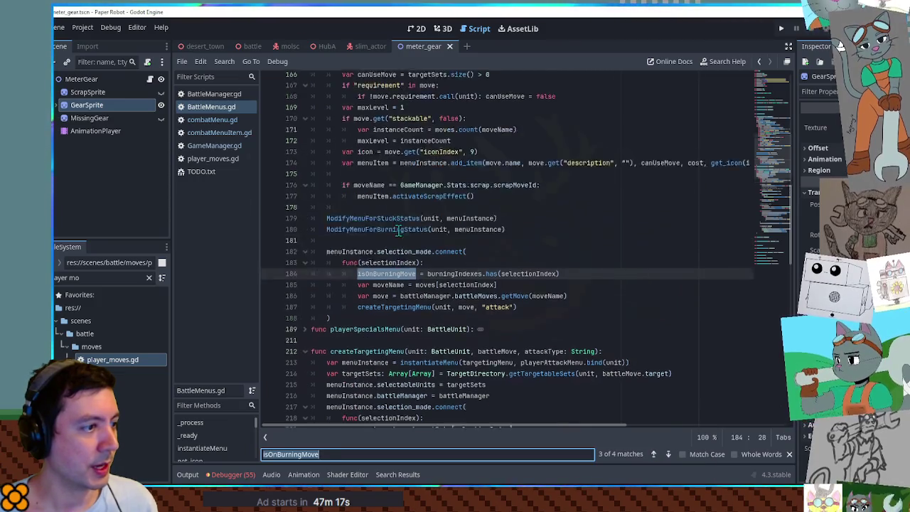
# Trace the burningIndexes check, menuItem and moveName uses, then return to the isOnBurningMove declaration
pyautogui.moveTo(559, 244); pyautogui.dragTo(383, 244)
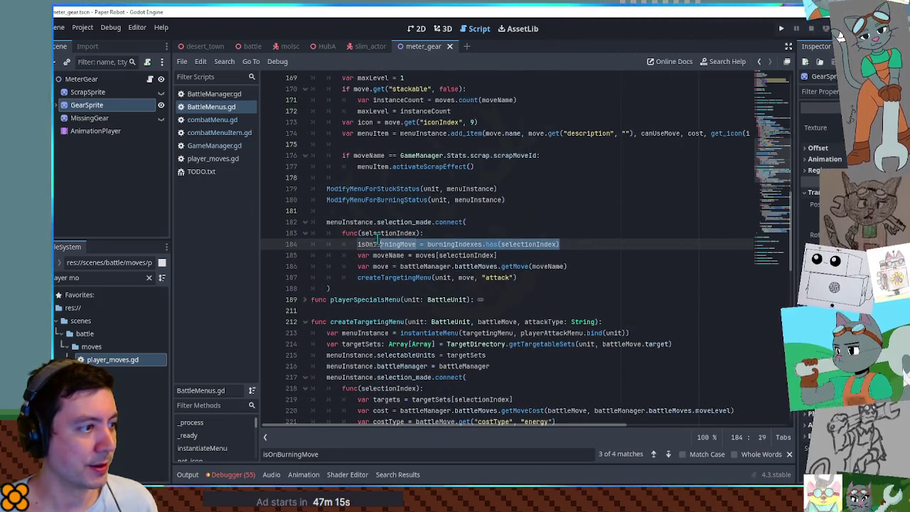
pyautogui.scroll(2, 400, 246)
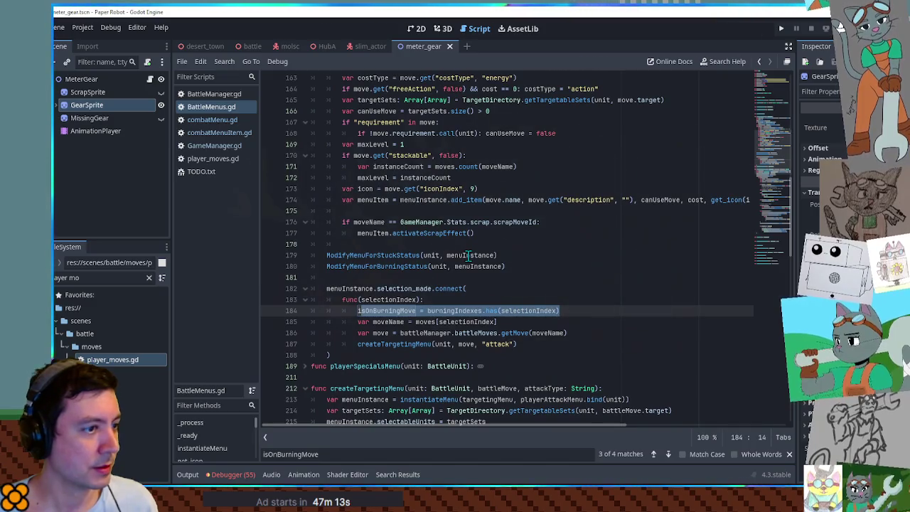
pyautogui.doubleClick(375, 232)
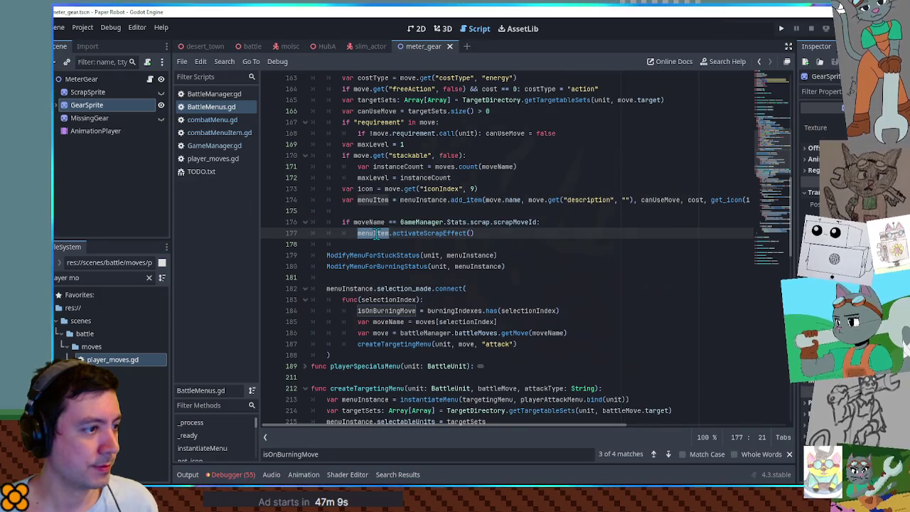
pyautogui.doubleClick(371, 223)
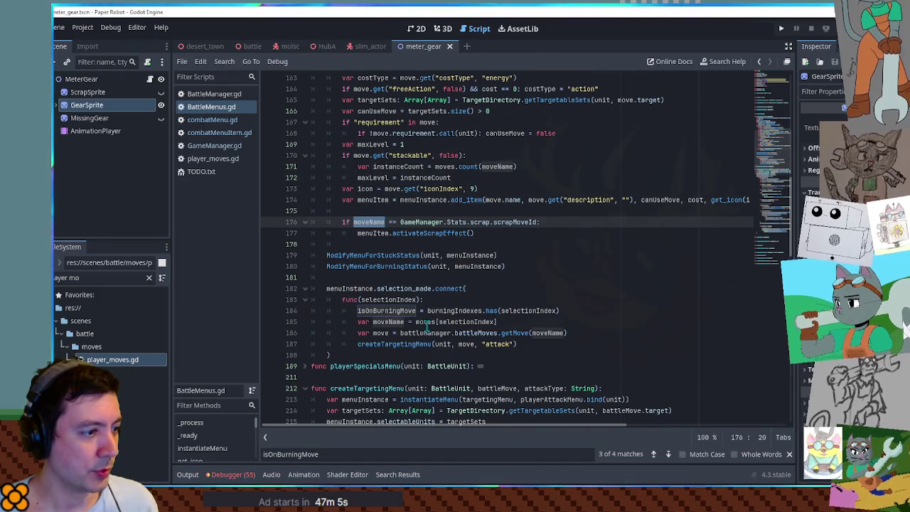
pyautogui.click(512, 322)
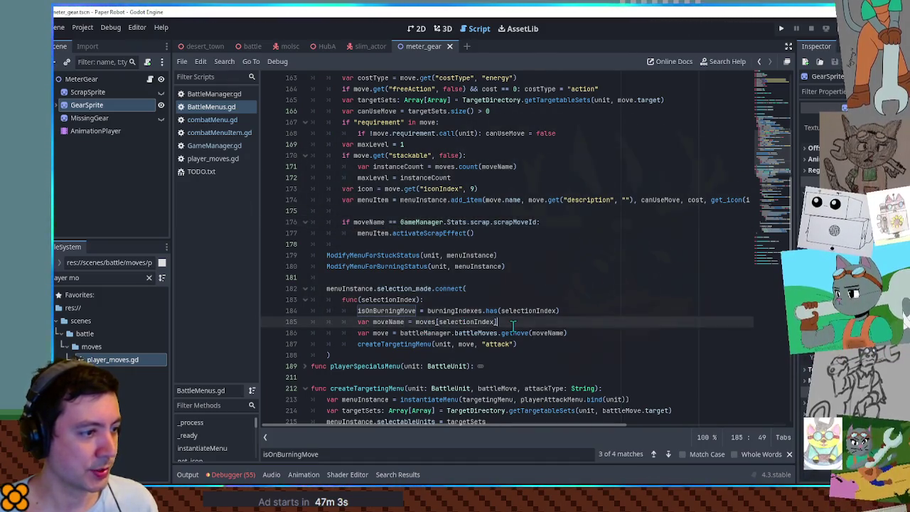
pyautogui.doubleClick(391, 313)
pyautogui.moveTo(772, 167); pyautogui.dragTo(774, 95)
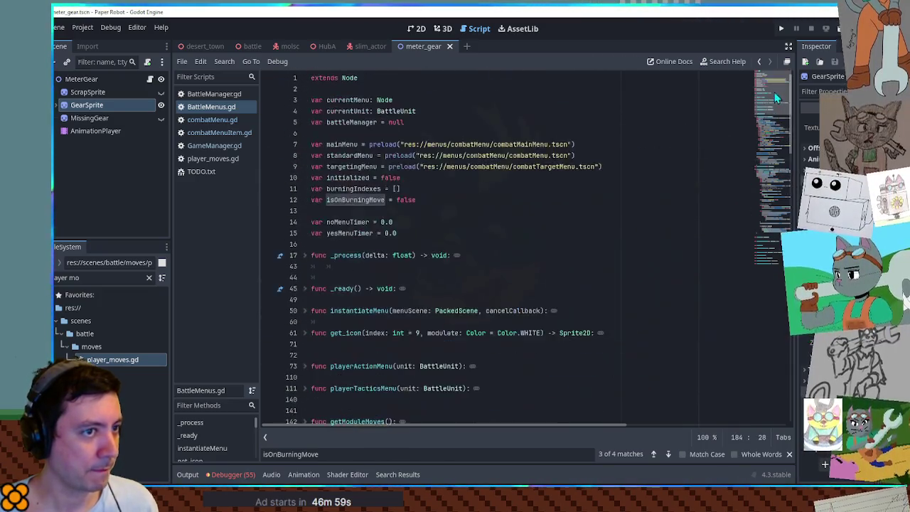
pyautogui.click(438, 202)
# Duplicate the isOnBurningMove declaration and rename the copy to isOnScrapMove
pyautogui.hotkey('ctrl', 'shift', 'd')
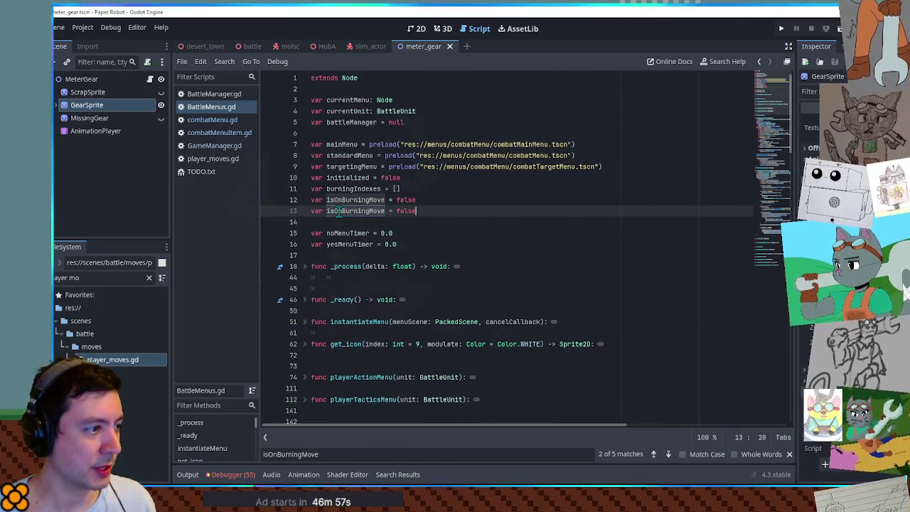
pyautogui.moveTo(341, 214); pyautogui.dragTo(380, 215)
pyautogui.write('Scrap')
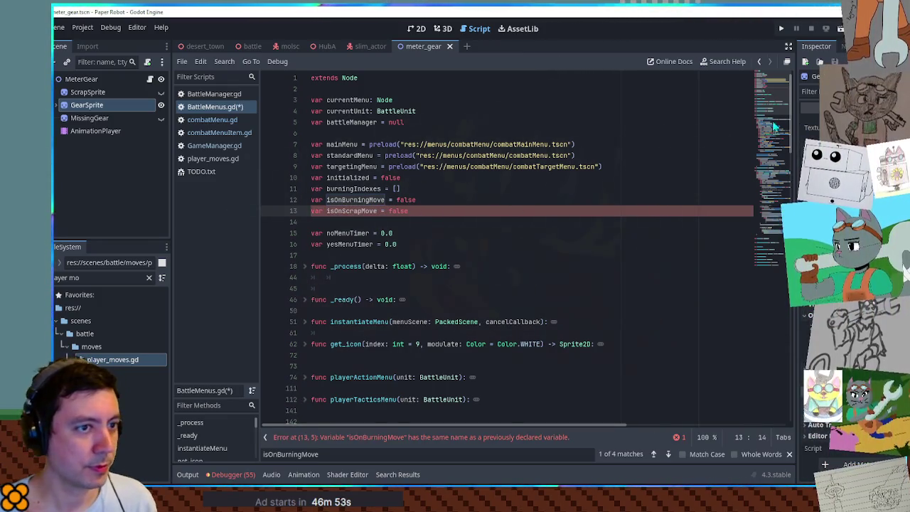
pyautogui.moveTo(771, 78); pyautogui.dragTo(771, 228)
pyautogui.scroll(-5, 526, 249)
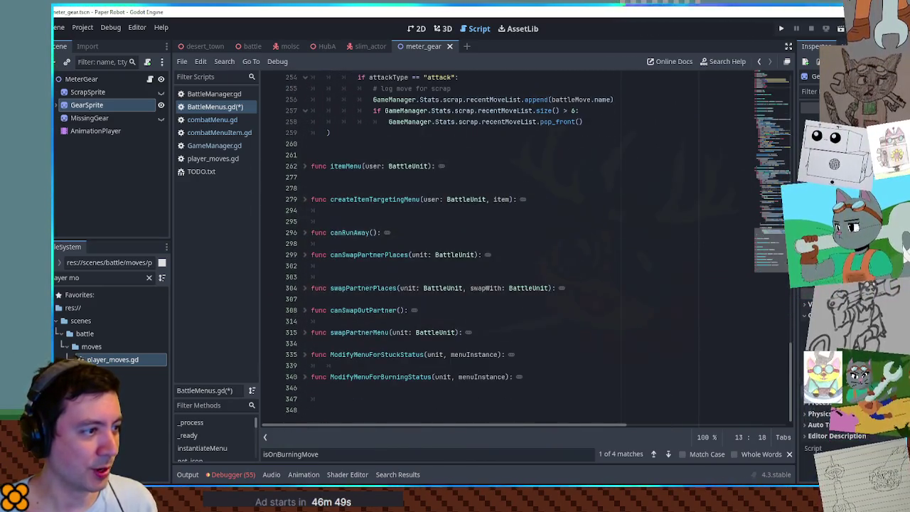
pyautogui.scroll(10, 526, 248)
pyautogui.scroll(8, 532, 213)
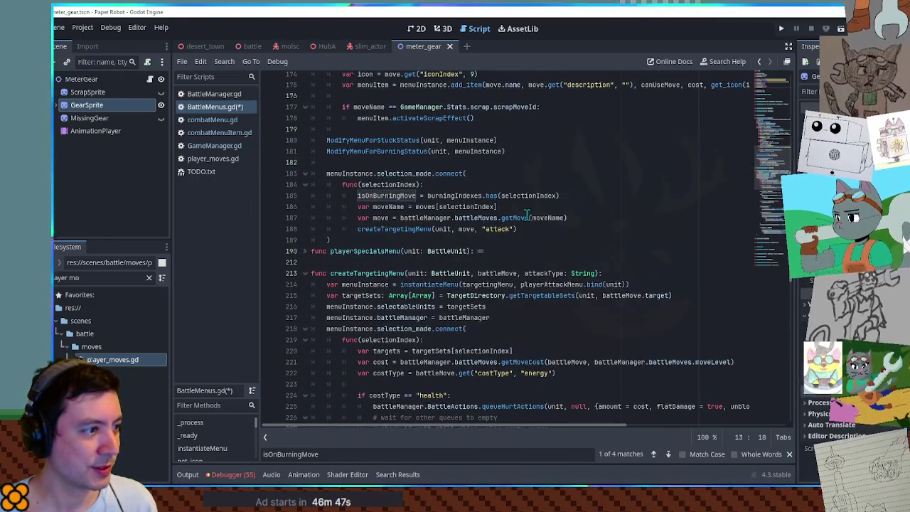
# Add line 187 setting isOnScrapMove to the scrap move comparison copied from line 177
pyautogui.click(531, 207)
pyautogui.press('Return')
pyautogui.write('isOnScrapMove =')
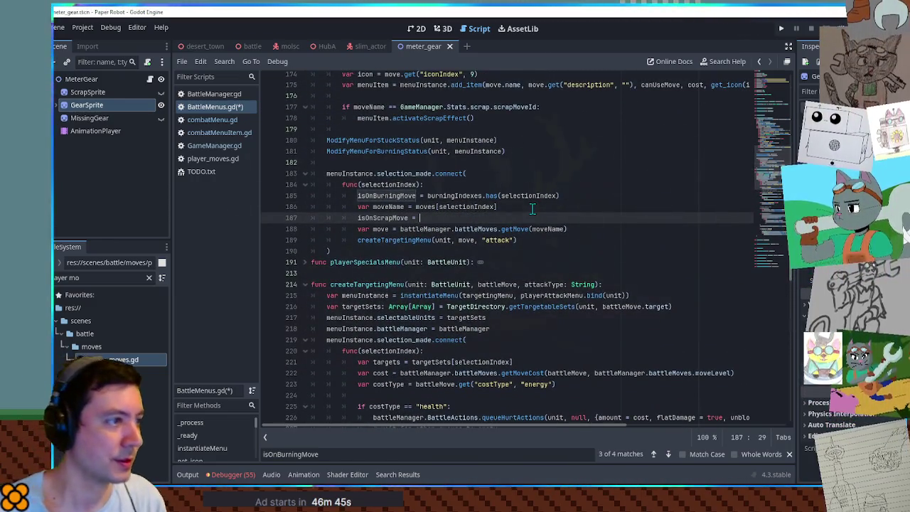
pyautogui.click(353, 106)
pyautogui.moveTo(354, 107); pyautogui.dragTo(532, 107)
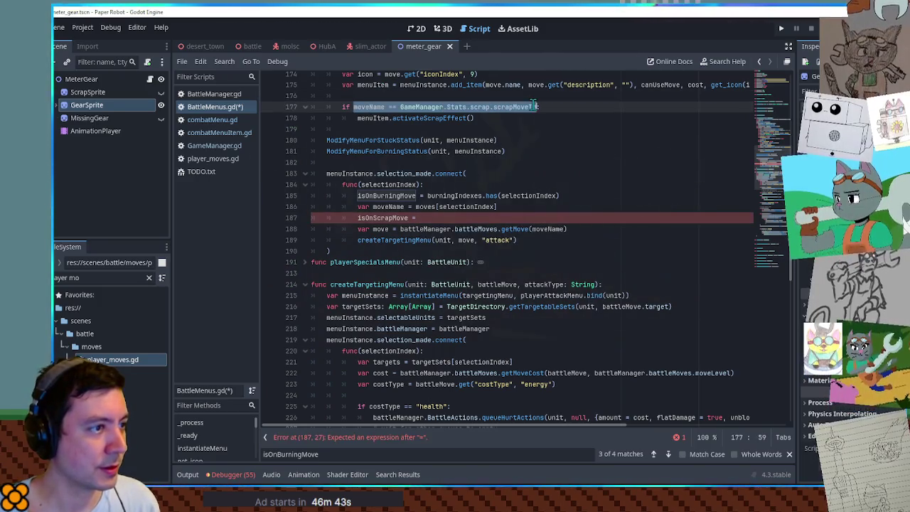
pyautogui.hotkey('ctrl', 'c')
pyautogui.click(426, 217)
pyautogui.hotkey('ctrl', 'v')
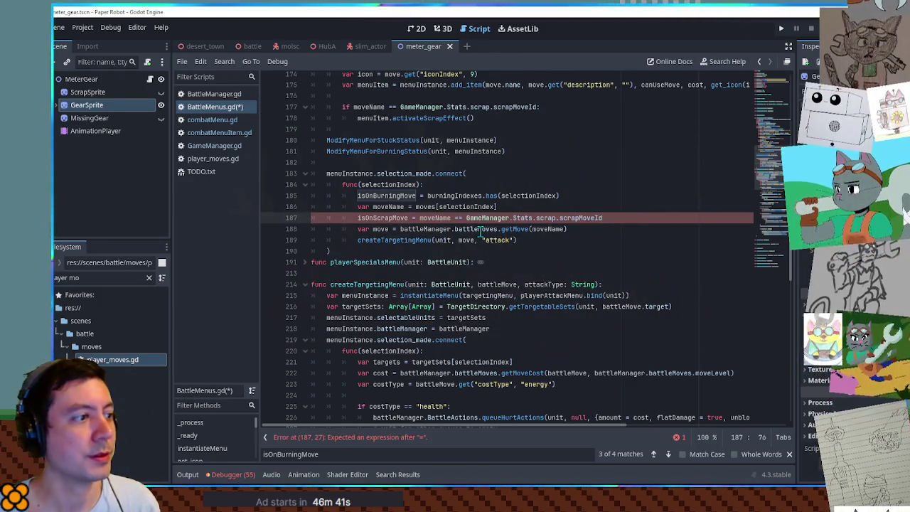
pyautogui.click(622, 206)
pyautogui.doubleClick(375, 218)
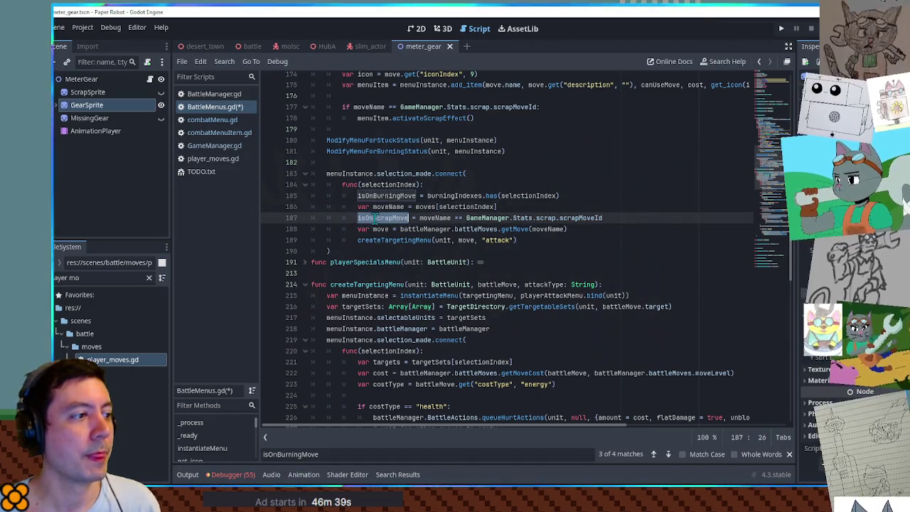
# Duplicate the isOnBurningMove = false reset on line 76 as isOnScrapMove = false
pyautogui.scroll(2, 773, 156)
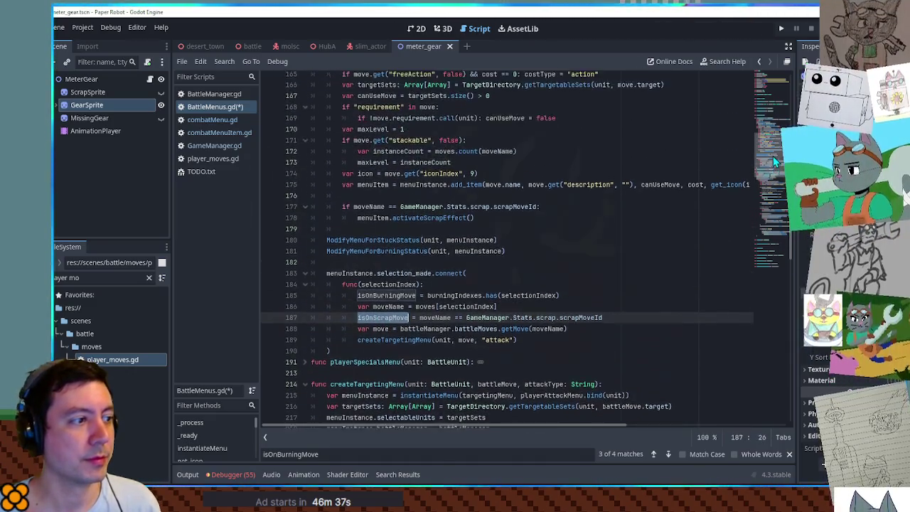
pyautogui.hotkey('ctrl', 'f')
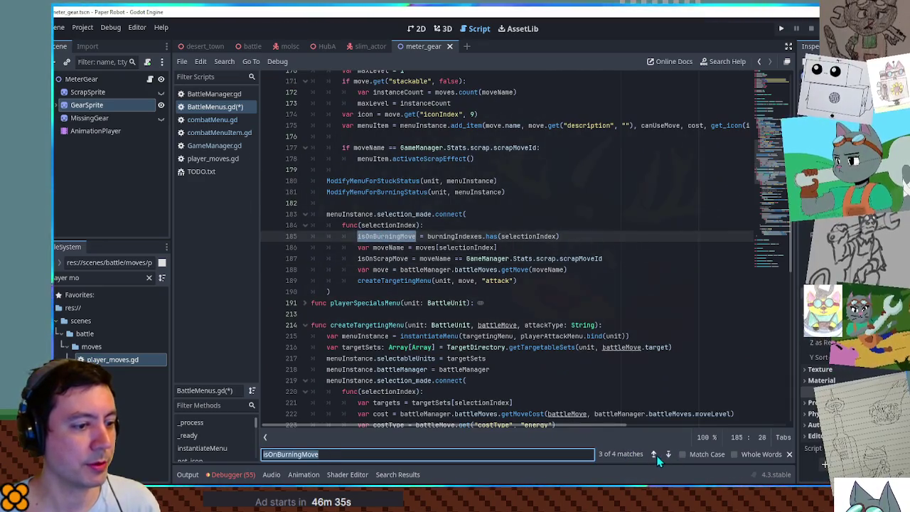
pyautogui.click(653, 454)
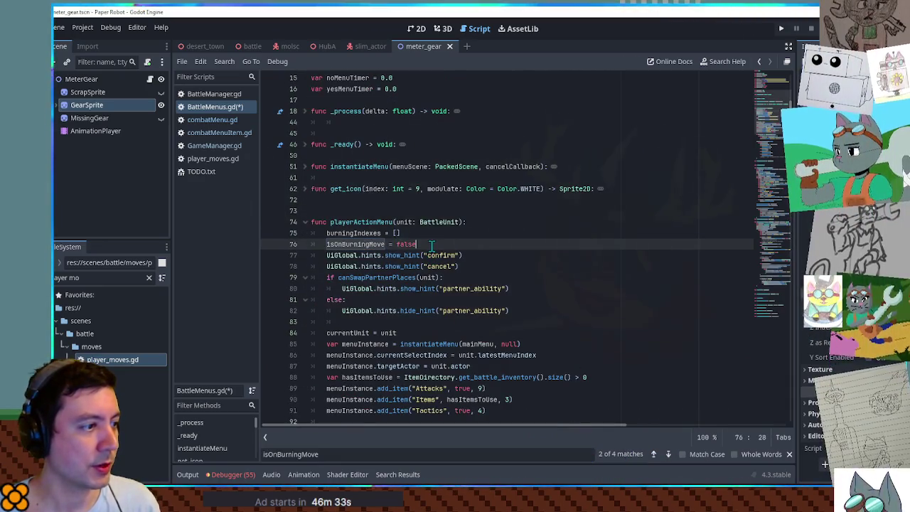
pyautogui.hotkey('ctrl', 'shift', 'd')
pyautogui.scroll(3, 368, 146)
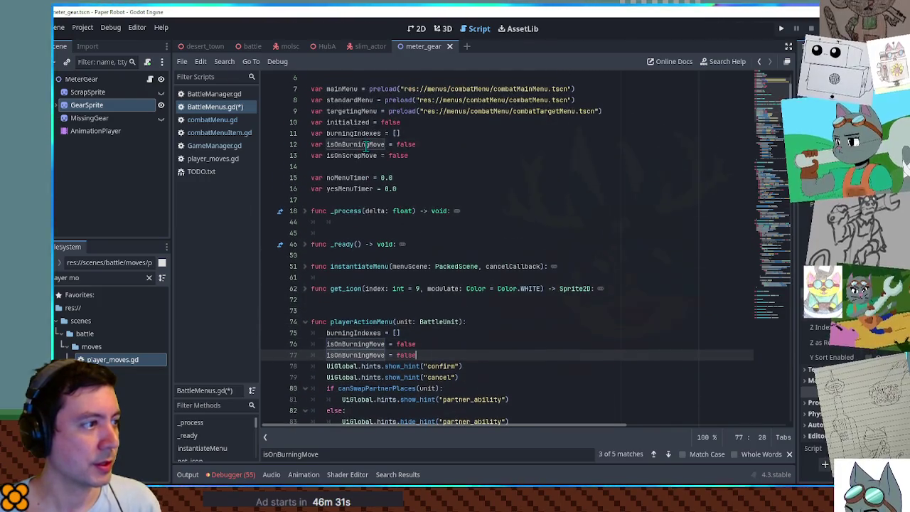
pyautogui.doubleClick(352, 155)
pyautogui.hotkey('ctrl', 'c')
pyautogui.doubleClick(355, 355)
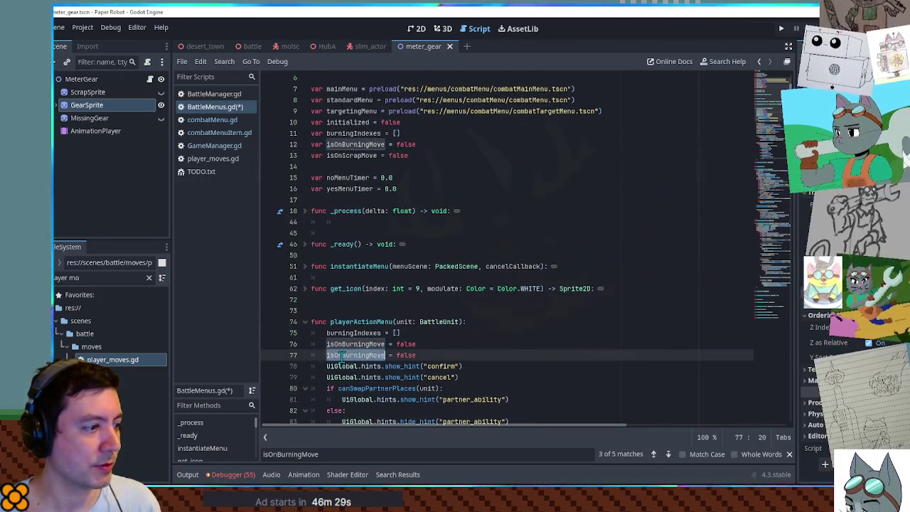
pyautogui.hotkey('ctrl', 'v')
pyautogui.click(532, 339)
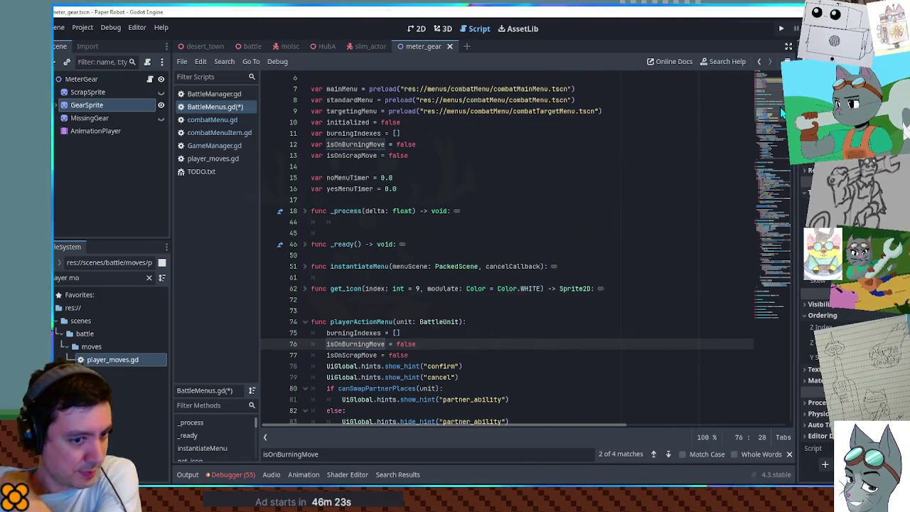
# Save BattleMenus.gd and scroll down to the burning-status handling
pyautogui.moveTo(782, 112); pyautogui.dragTo(775, 185)
pyautogui.click(657, 181)
pyautogui.hotkey('ctrl', 's')
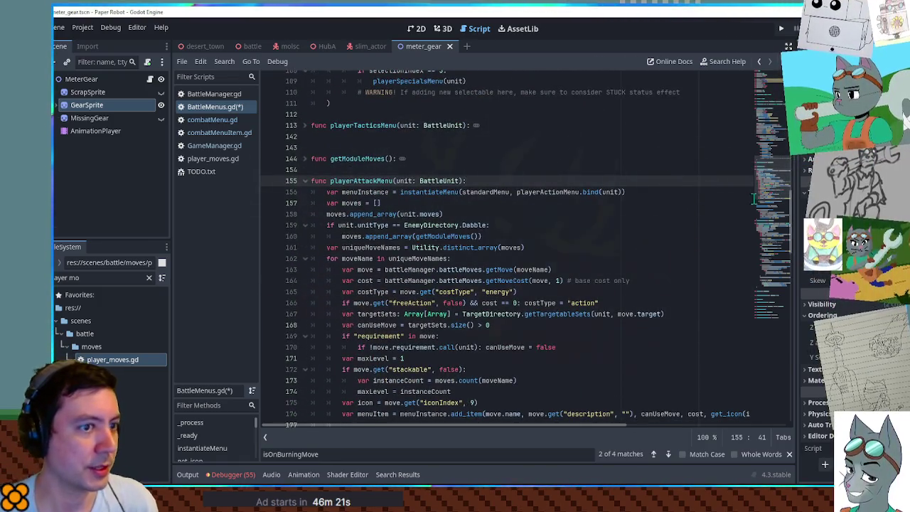
pyautogui.scroll(-20, 789, 281)
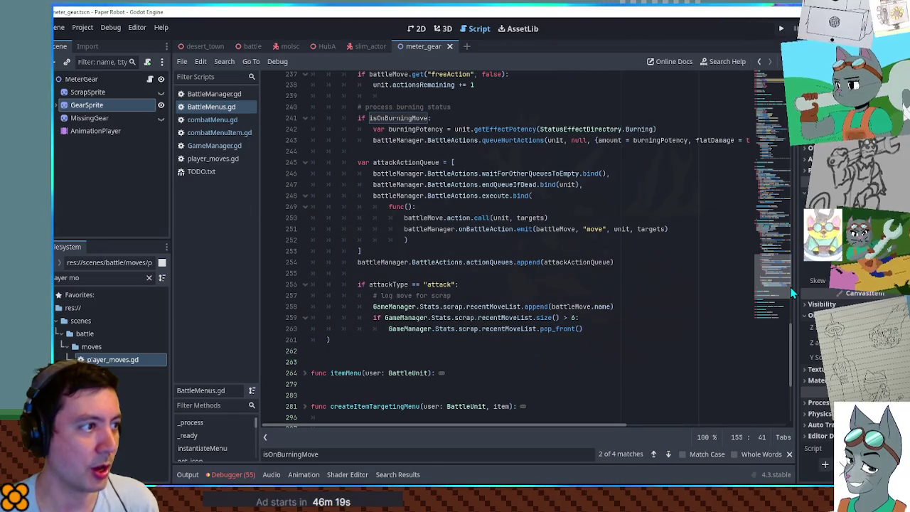
pyautogui.moveTo(789, 286)
pyautogui.mouseDown()
pyautogui.moveTo(783, 253)
pyautogui.moveTo(789, 280)
pyautogui.mouseUp()
pyautogui.scroll(-1, 789, 279)
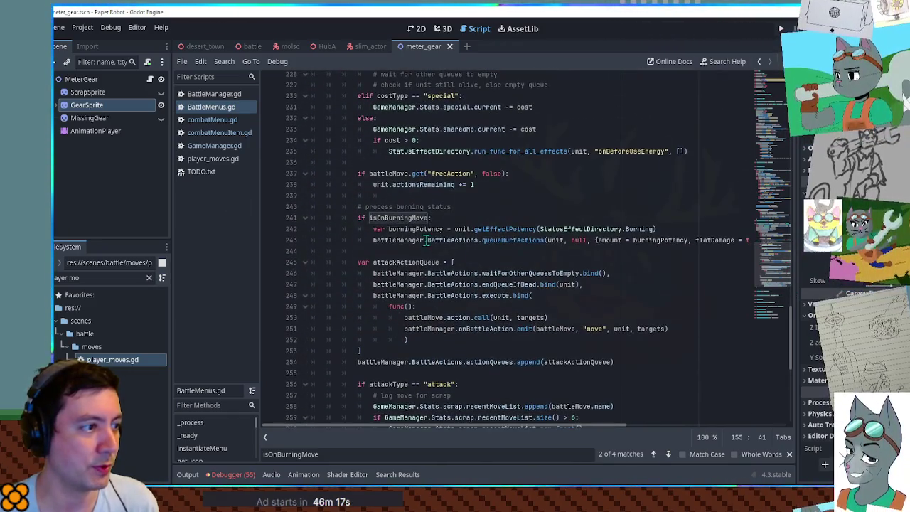
# Insert an 'if isOnScrapMove:' block with a pass body after the burning-status block
pyautogui.click(420, 250)
pyautogui.press('Return')
pyautogui.press('Return')
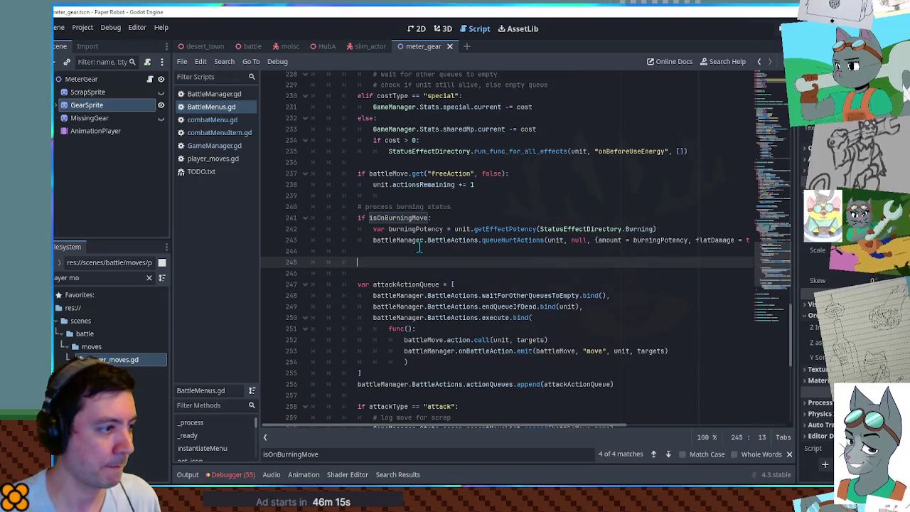
pyautogui.scroll(-5, 433, 246)
pyautogui.scroll(2, 446, 243)
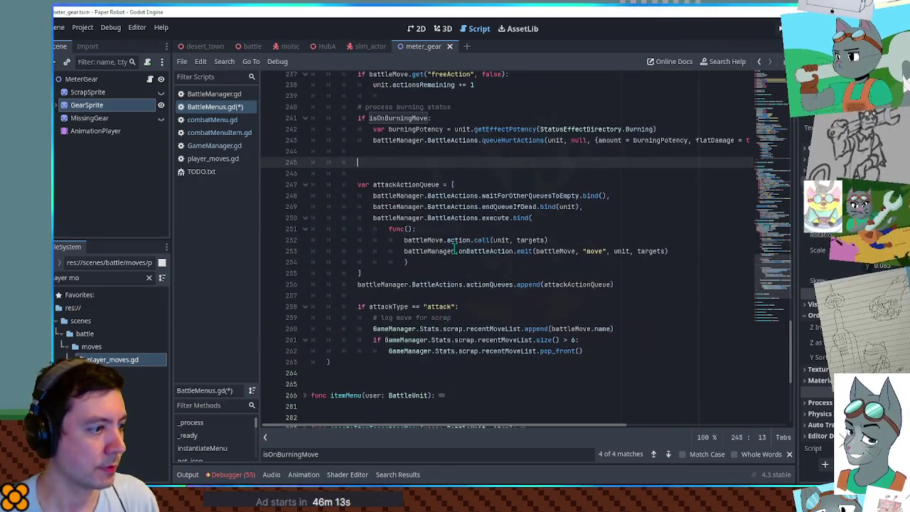
pyautogui.write('varif isOnS')
pyautogui.press('Return')
pyautogui.write(':')
pyautogui.press('Return')
pyautogui.write('pass')
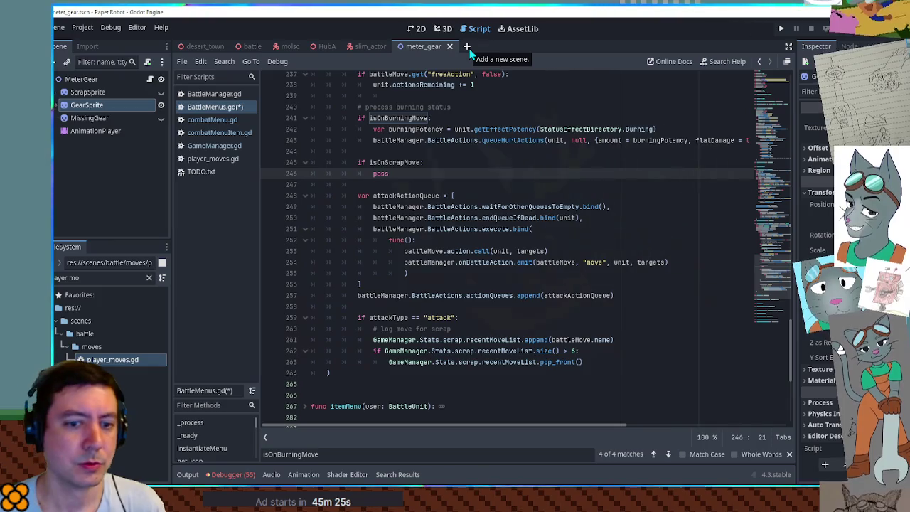
# Create a new scene with a Node2D root and switch to the 2D view
pyautogui.click(467, 46)
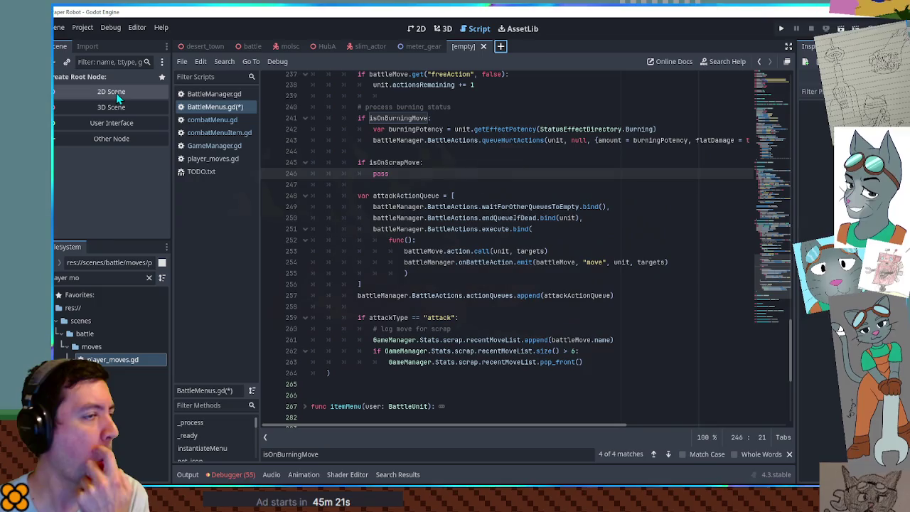
pyautogui.click(116, 92)
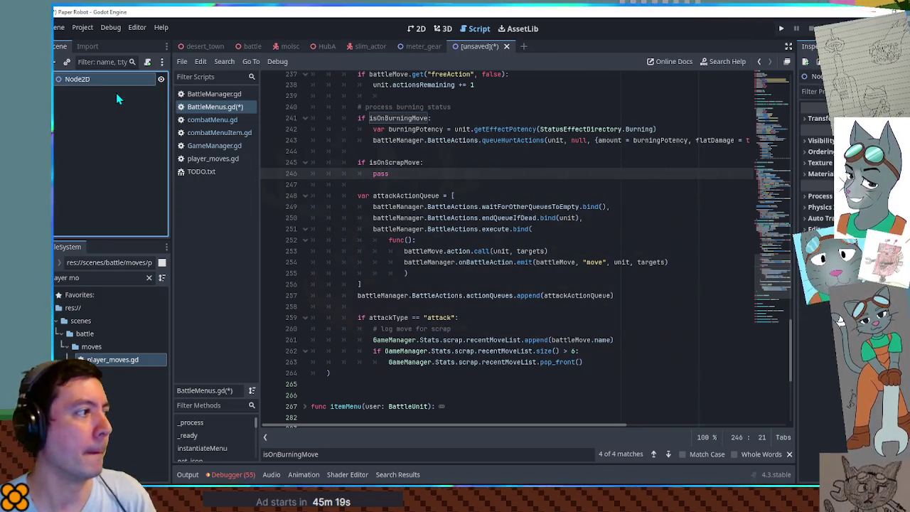
pyautogui.click(423, 29)
pyautogui.scroll(1, 574, 181)
pyautogui.scroll(-2, 481, 168)
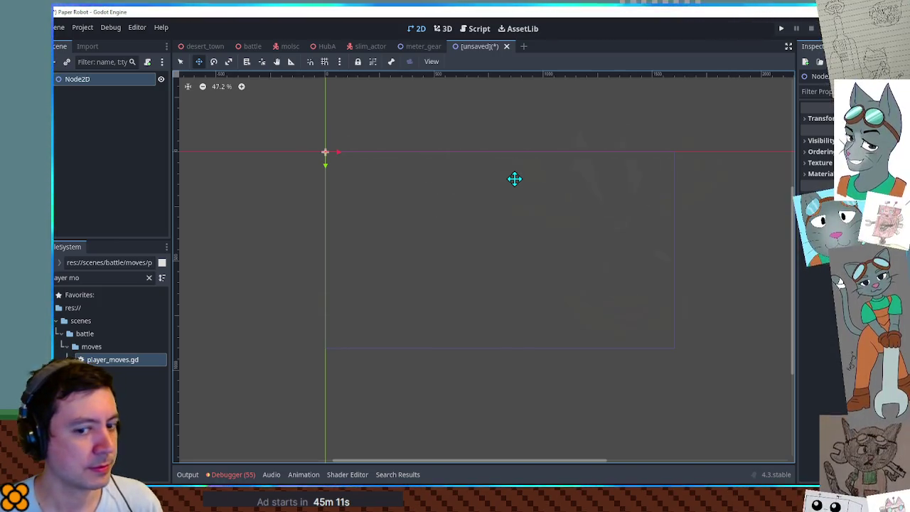
pyautogui.scroll(1, 313, 131)
pyautogui.scroll(2, 334, 168)
pyautogui.scroll(2, 422, 213)
pyautogui.scroll(2, 422, 214)
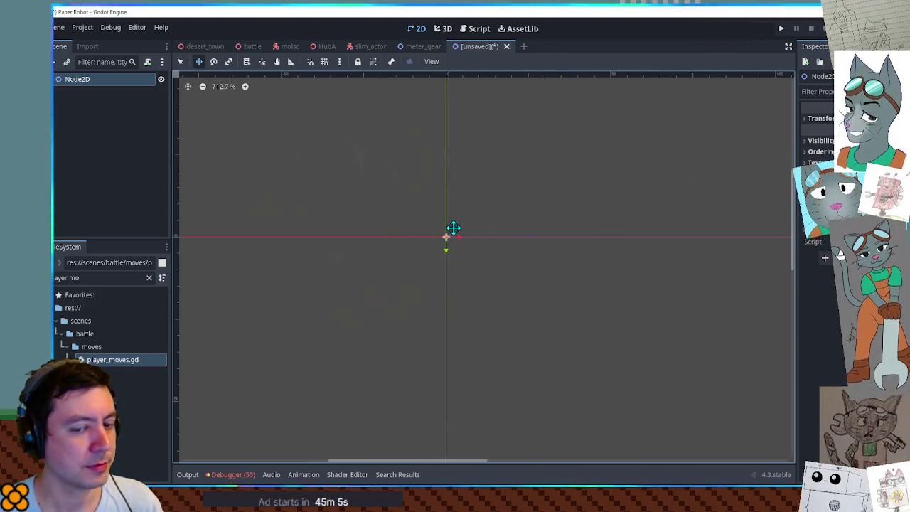
# Rename the root Node2D to ScrapEffect
pyautogui.click(122, 80)
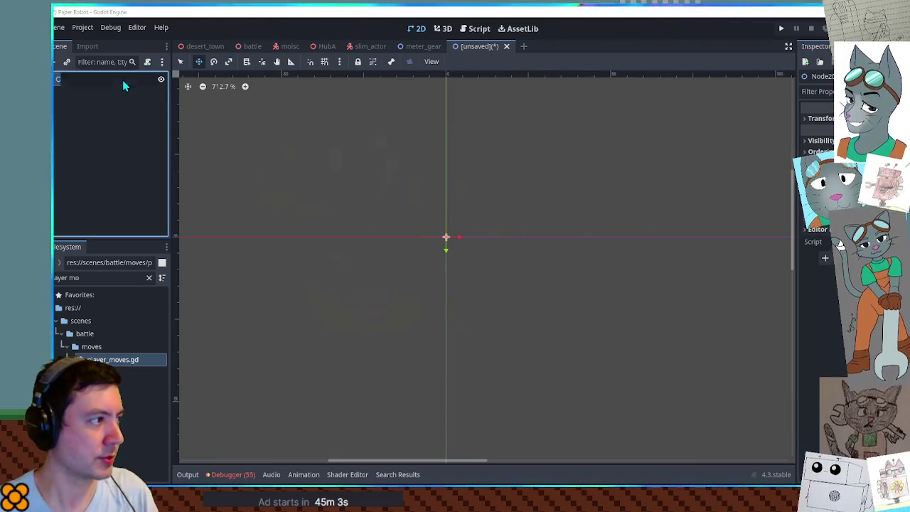
pyautogui.write('ScrapEffect')
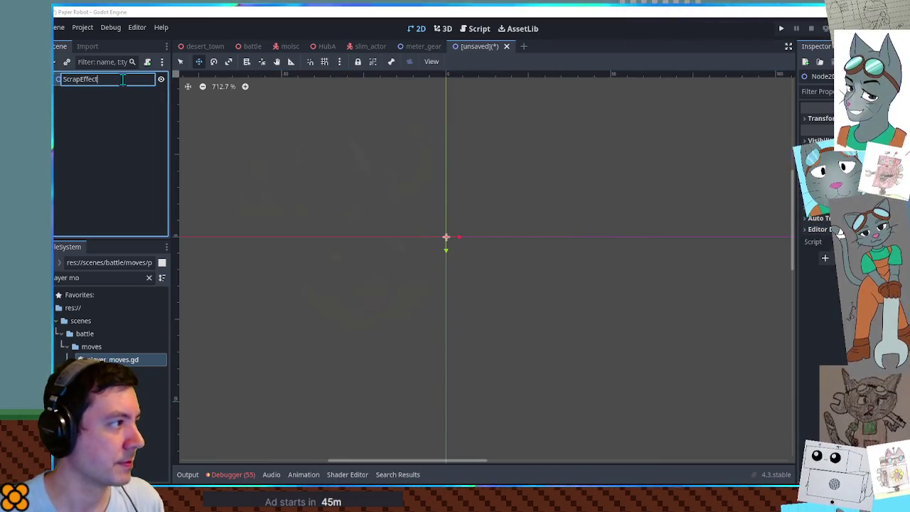
pyautogui.press('Return')
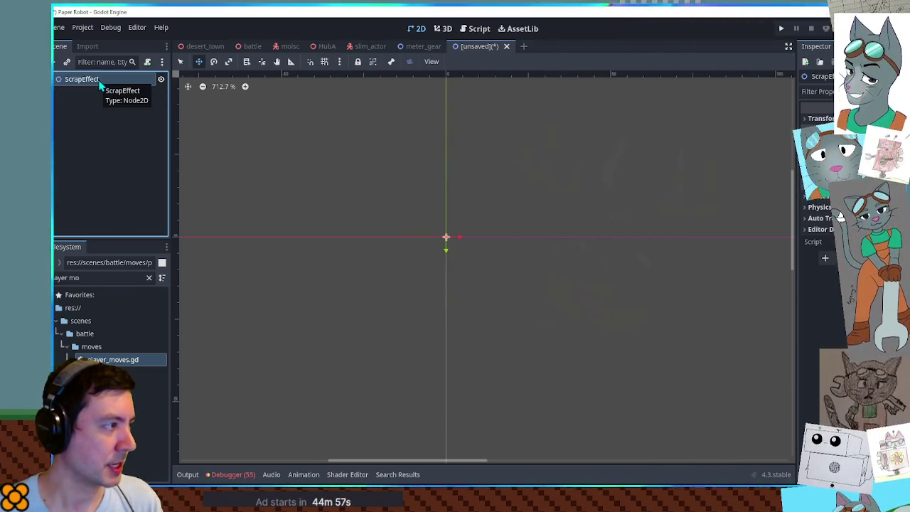
pyautogui.hotkey('ctrl', 'a')
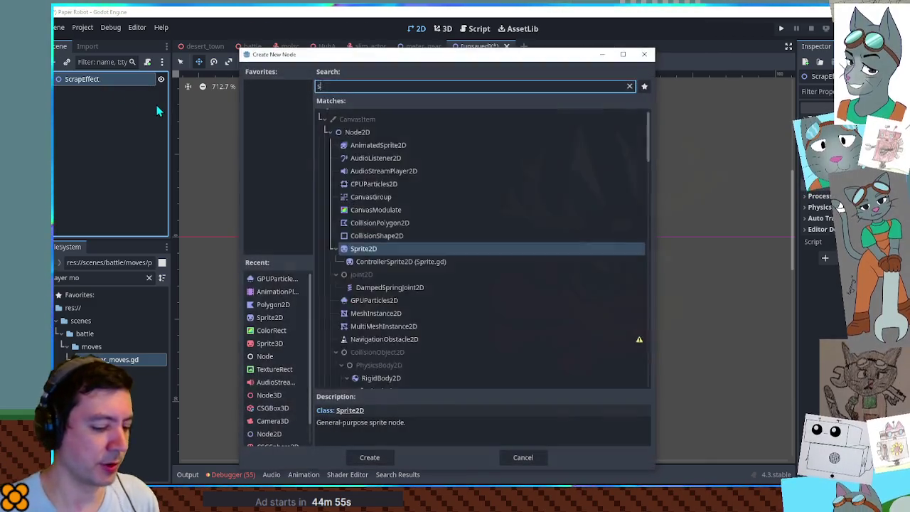
# Add a Sprite2D child under ScrapEffect and assign the gears image as its texture
pyautogui.write('sprite2')
pyautogui.press('Return')
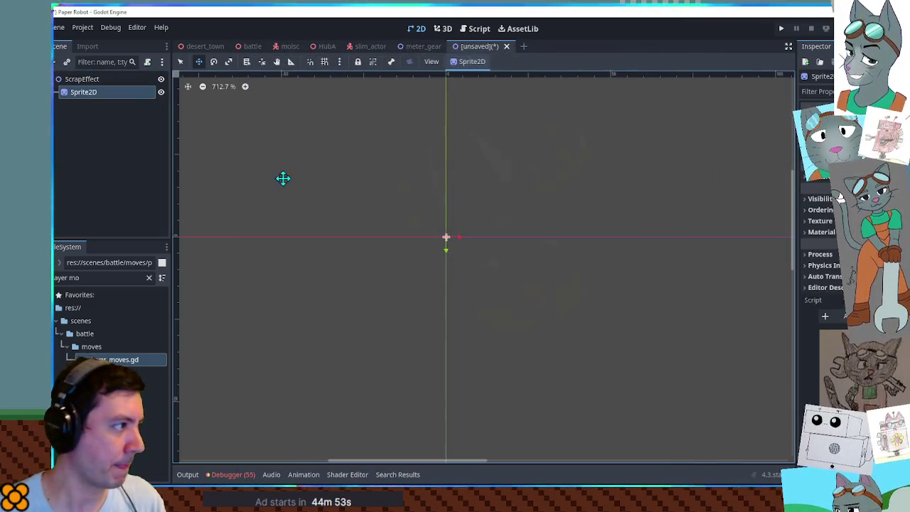
pyautogui.click(100, 277)
pyautogui.hotkey('ctrl', 'a')
pyautogui.write('gears')
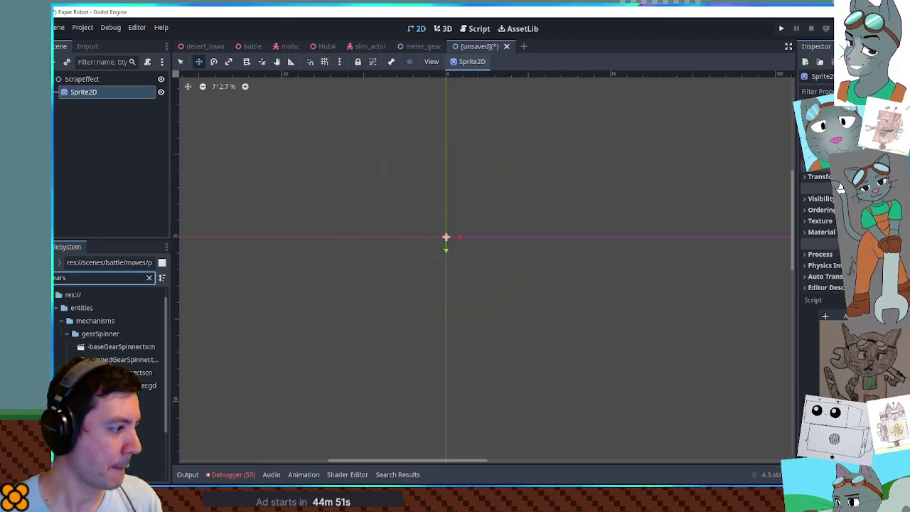
pyautogui.moveTo(142, 424); pyautogui.dragTo(853, 108)
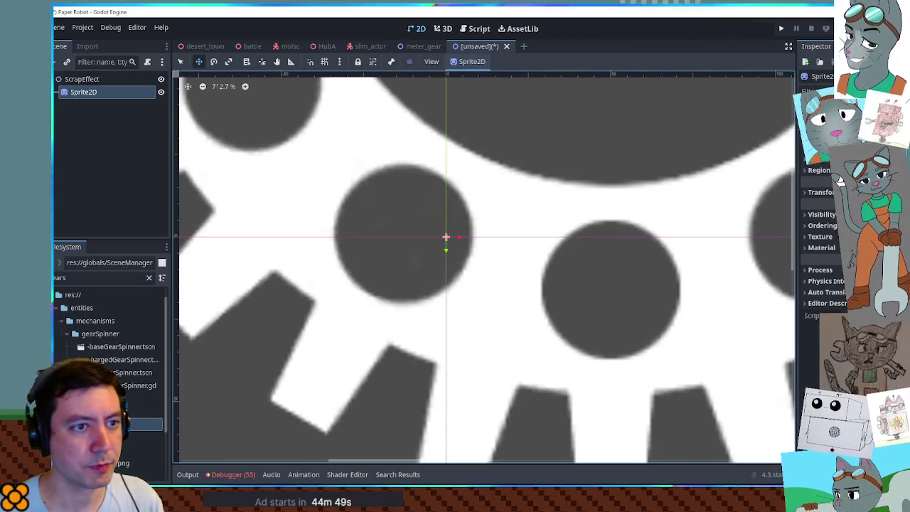
# Enable region cropping and crop the texture to the single swirl gear
pyautogui.click(825, 182)
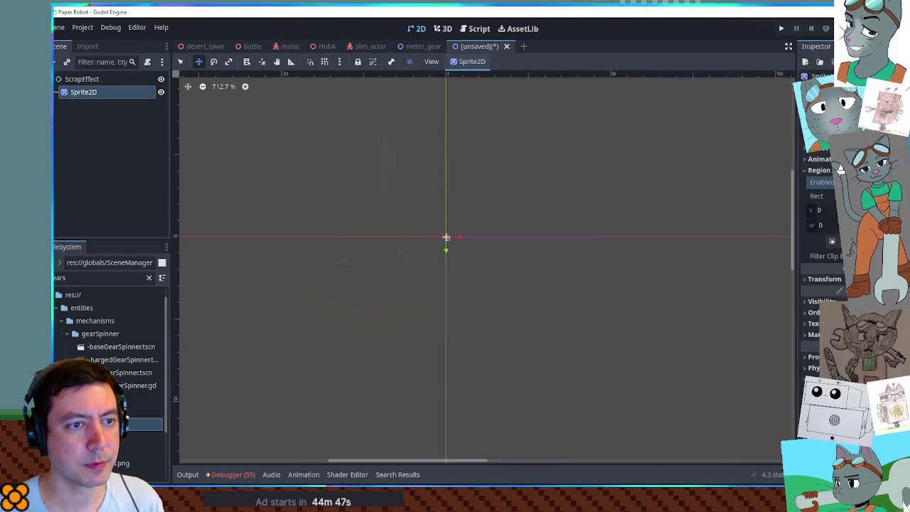
pyautogui.click(832, 241)
pyautogui.scroll(-2, 479, 252)
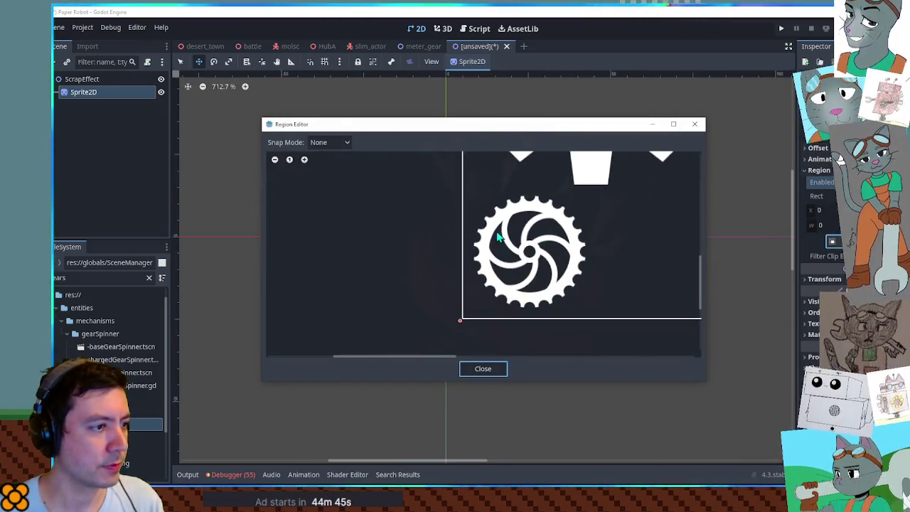
pyautogui.moveTo(471, 191); pyautogui.dragTo(590, 313)
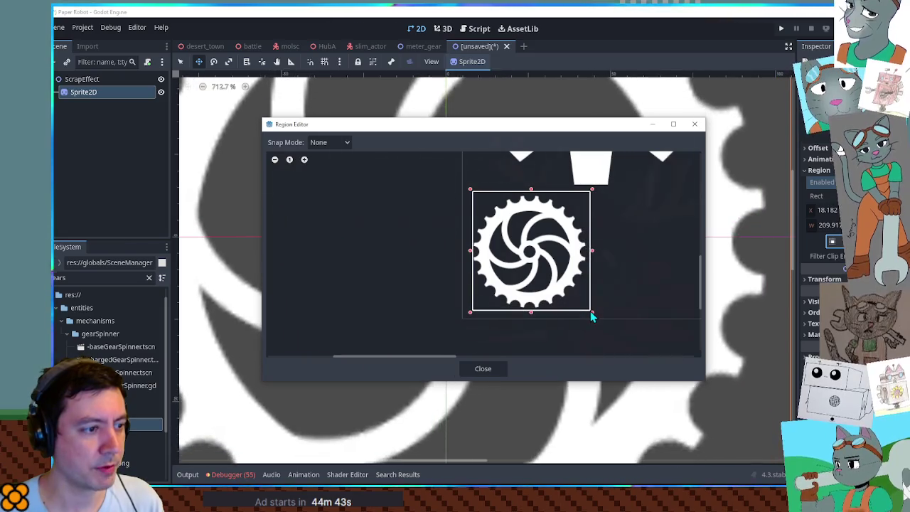
pyautogui.click(462, 366)
# Centre the gear on the canvas and set the sprite's Modulate to a faint translucent orange
pyautogui.scroll(-9, 551, 217)
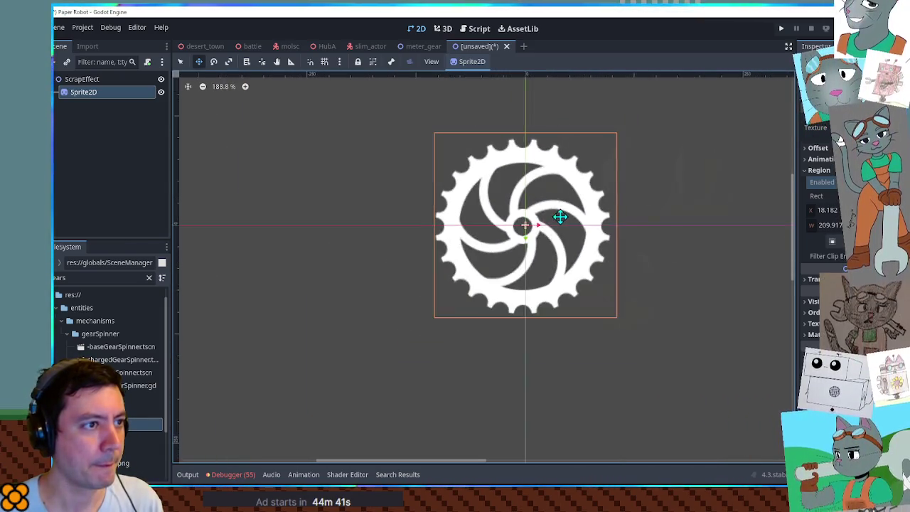
pyautogui.scroll(-7, 560, 214)
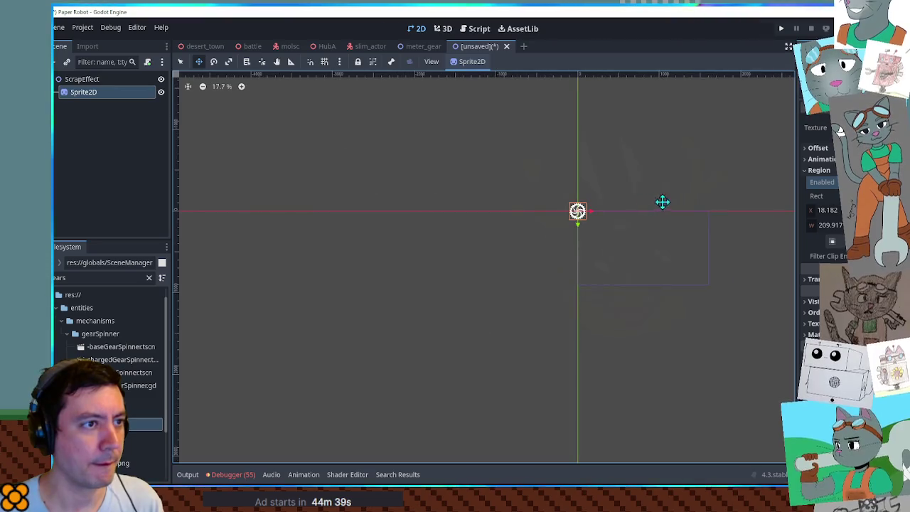
pyautogui.scroll(3, 536, 223)
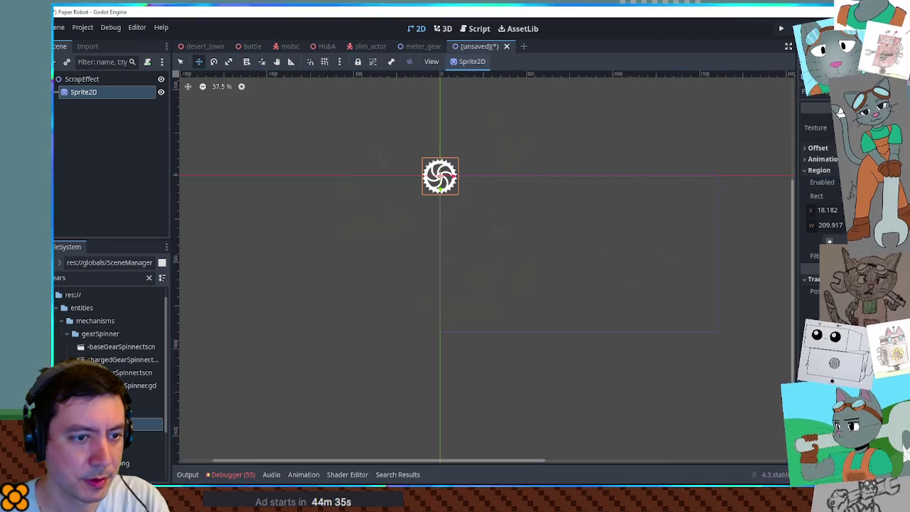
pyautogui.hotkey('ctrl', 'z')
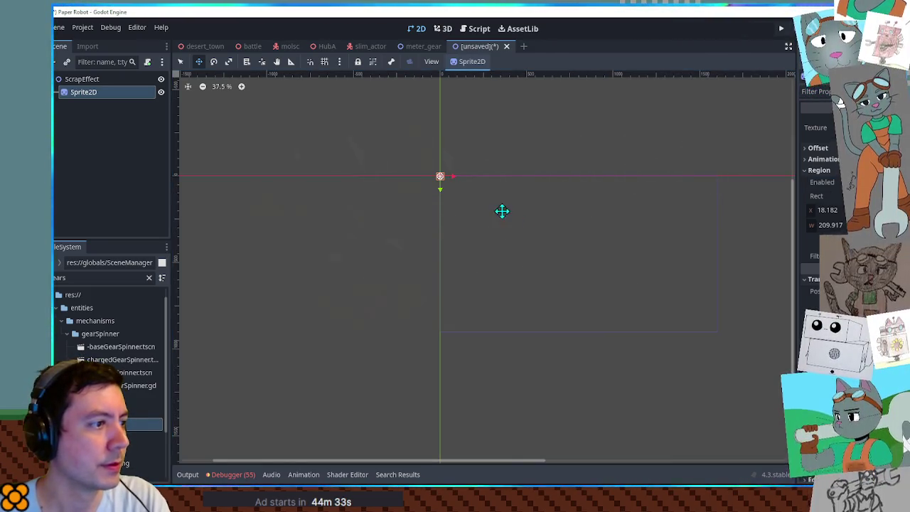
pyautogui.scroll(3, 398, 150)
pyautogui.moveTo(398, 150); pyautogui.dragTo(492, 301)
pyautogui.scroll(1, 497, 305)
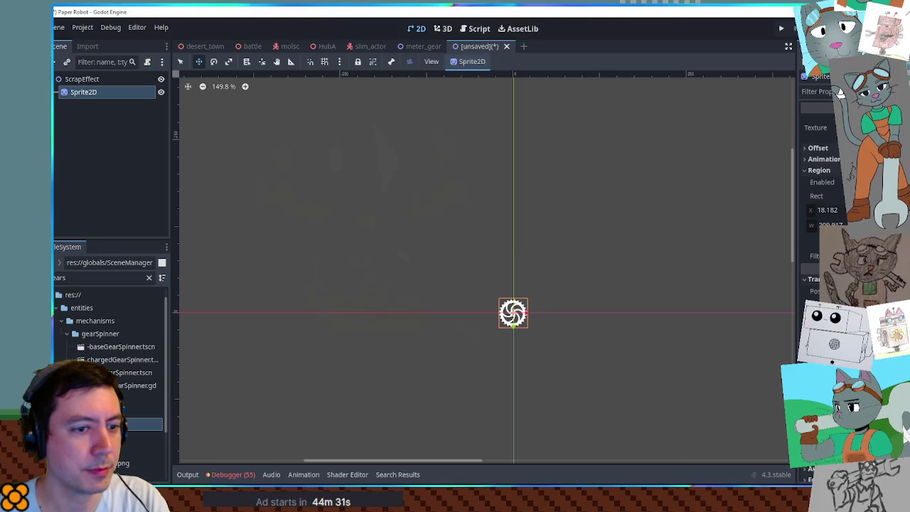
pyautogui.scroll(4, 554, 337)
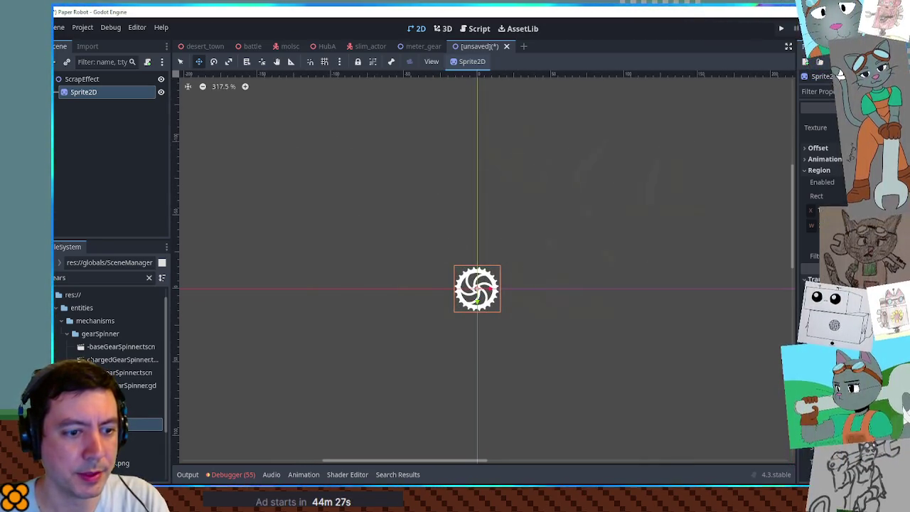
pyautogui.click(818, 135)
pyautogui.click(811, 206)
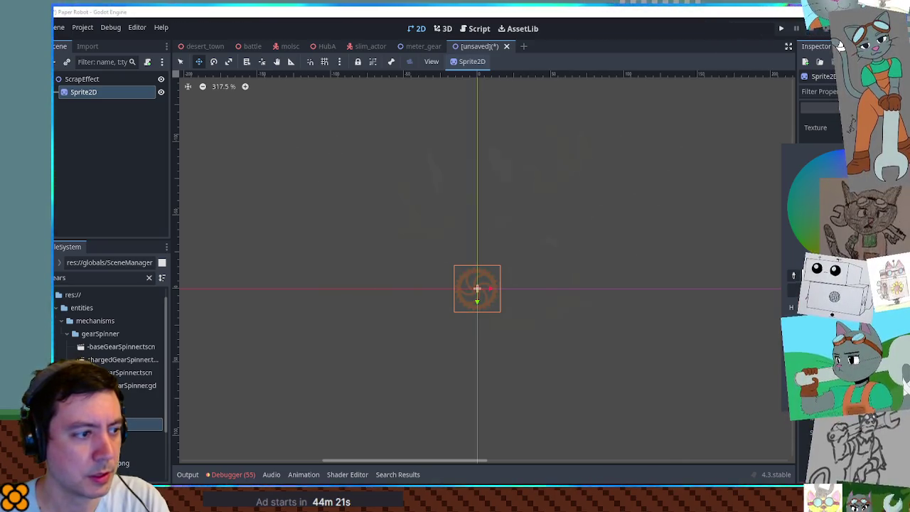
pyautogui.click(517, 246)
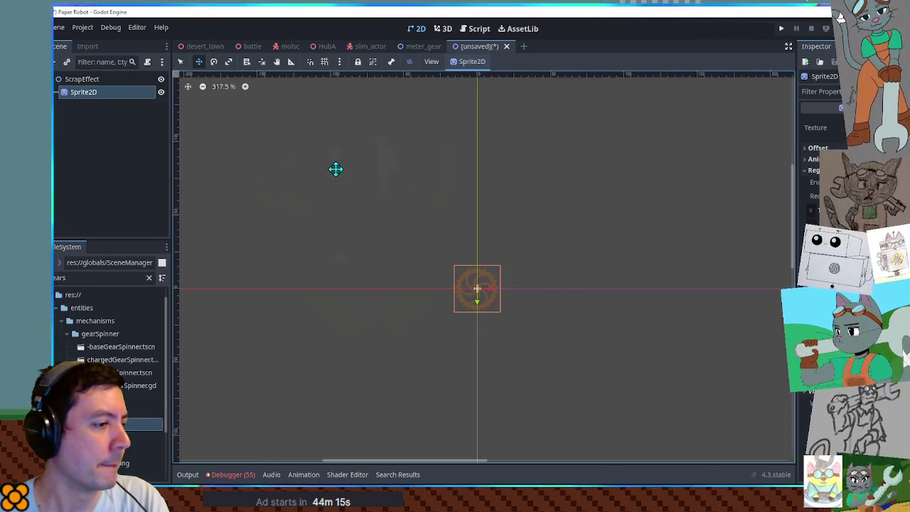
# Make the Sprite2D the scene root, delete the old ScrapEffect node, and rename the sprite ScrapEffect
pyautogui.rightClick(86, 100)
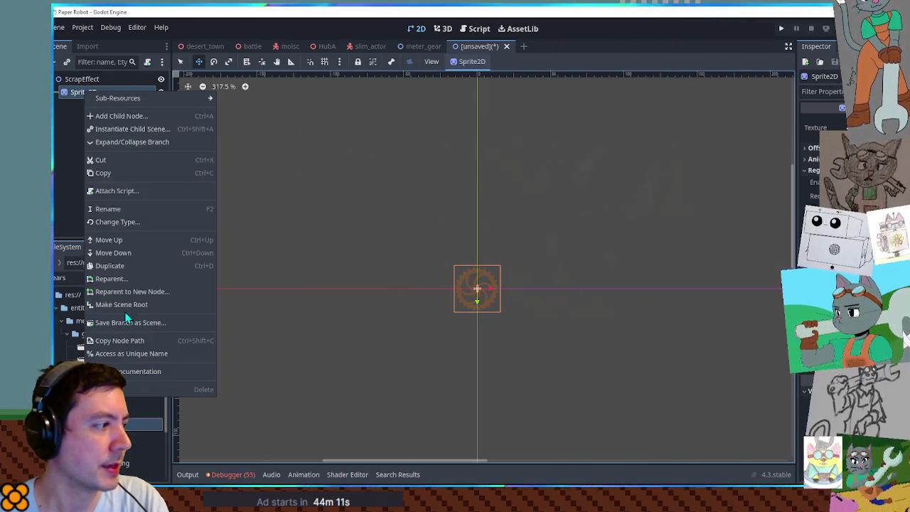
pyautogui.click(126, 300)
pyautogui.click(91, 92)
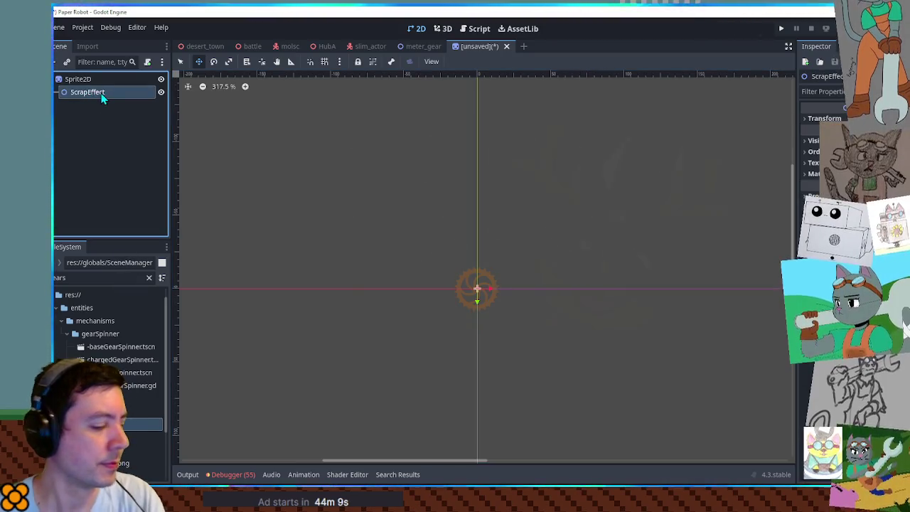
pyautogui.click(96, 93)
pyautogui.click(104, 93)
pyautogui.press('Delete')
pyautogui.press('Return')
pyautogui.click(90, 86)
pyautogui.write('ScrapEffect')
pyautogui.press('Return')
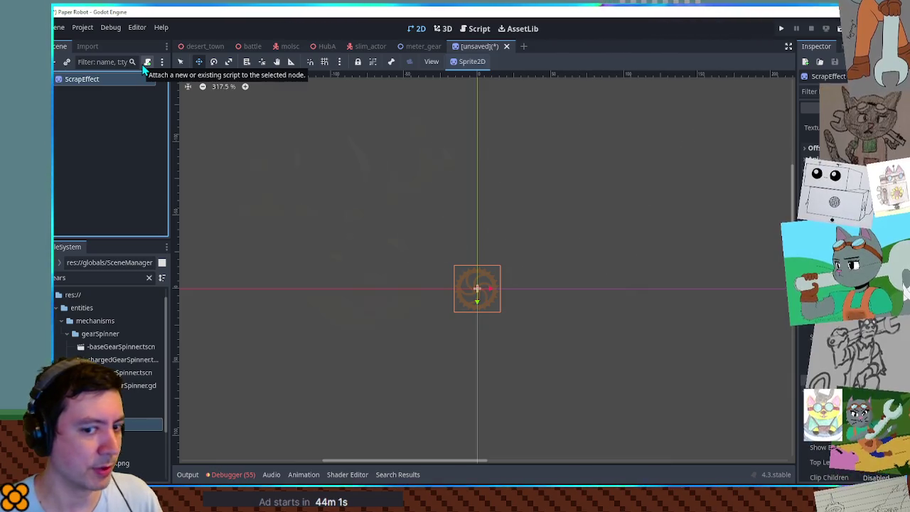
# Create a new scrapEffect folder inside scenes/battle/effects for the scene
pyautogui.click(146, 63)
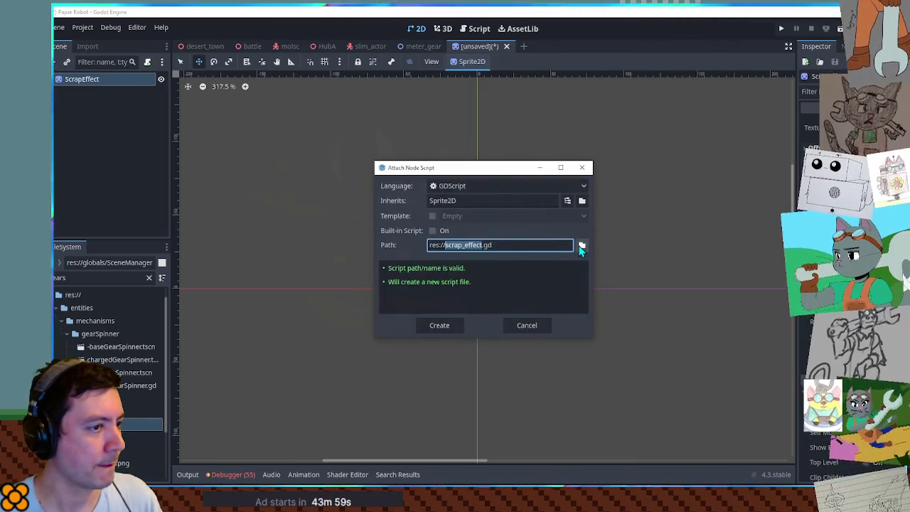
pyautogui.click(581, 244)
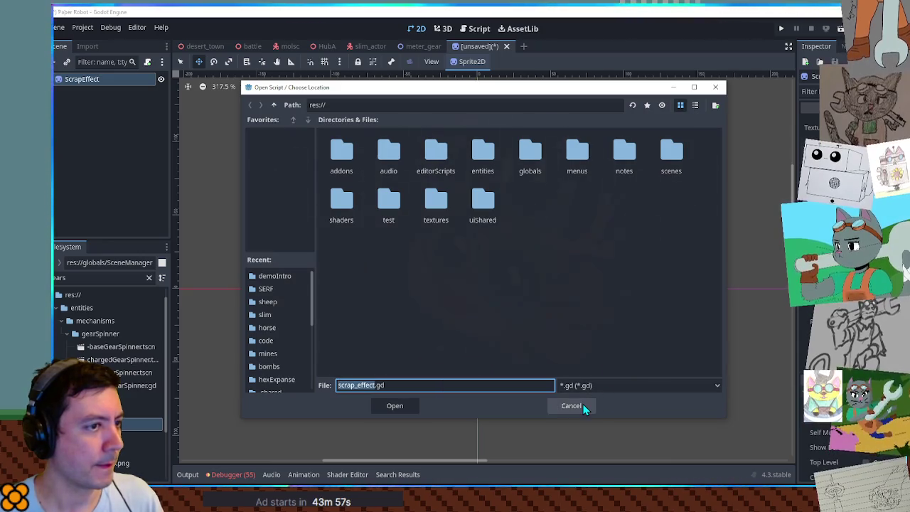
pyautogui.click(583, 404)
pyautogui.click(537, 321)
pyautogui.hotkey('ctrl', 's')
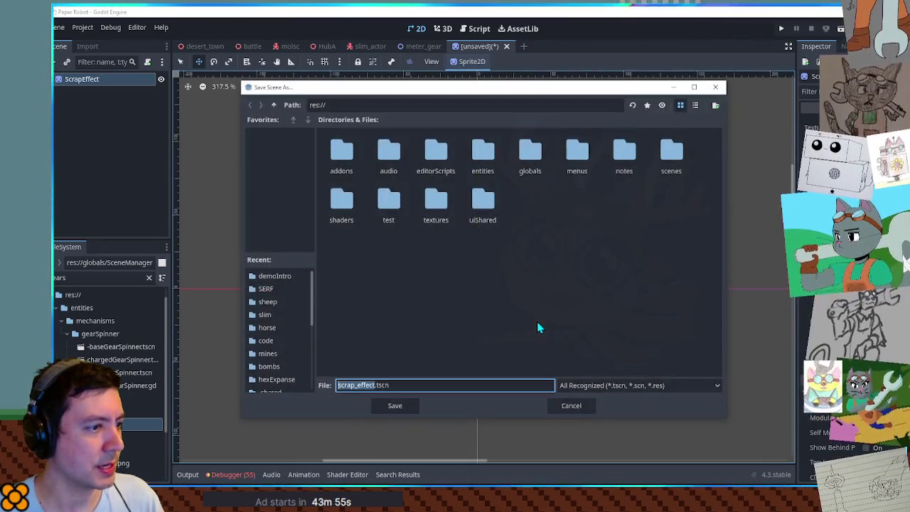
pyautogui.doubleClick(658, 155)
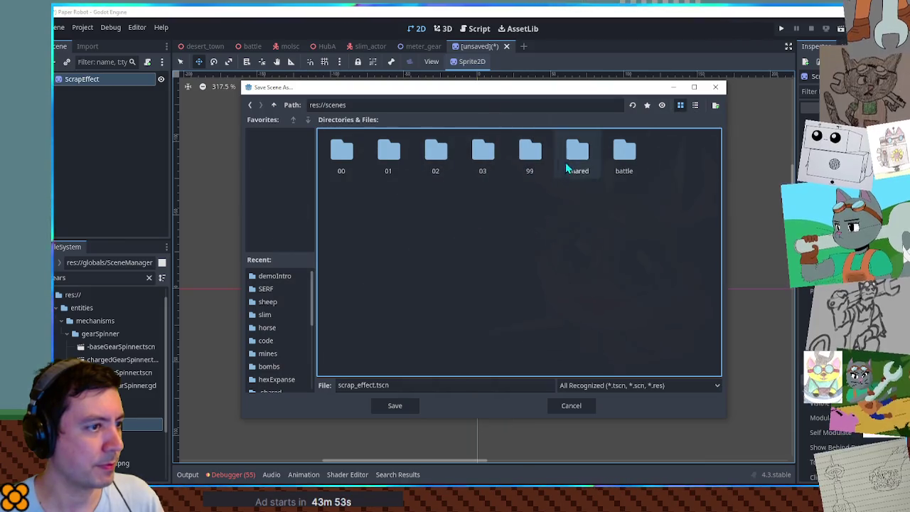
pyautogui.doubleClick(624, 153)
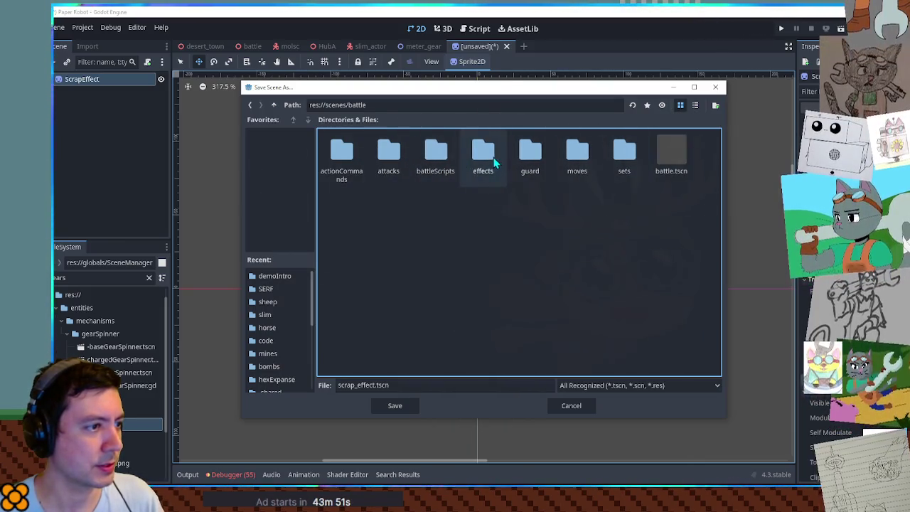
pyautogui.doubleClick(487, 155)
pyautogui.rightClick(595, 182)
pyautogui.click(622, 189)
pyautogui.write('scrapEffe')
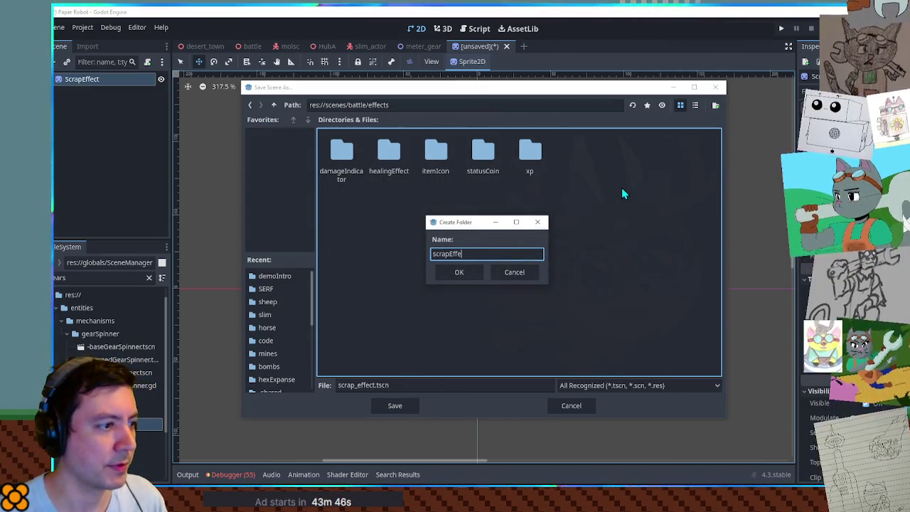
pyautogui.write('ct')
pyautogui.press('Return')
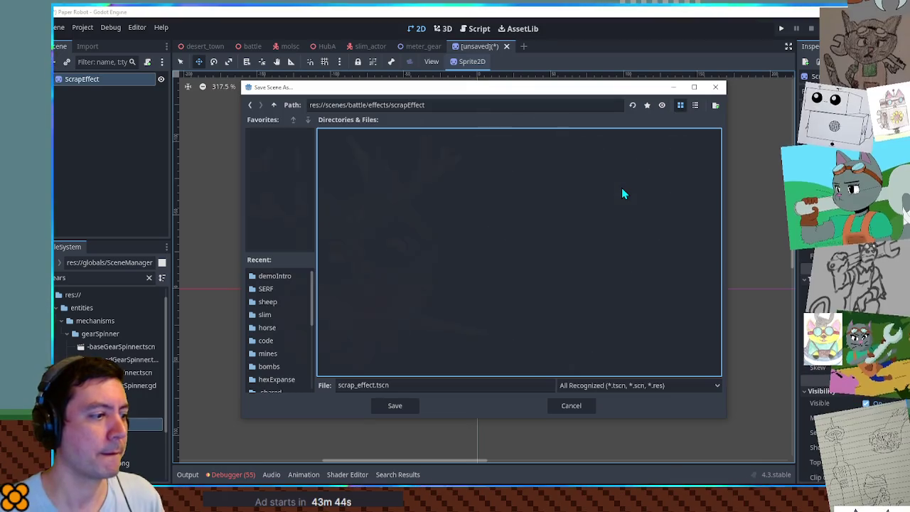
# Save the scene as scrap_effect.tscn and attach a new scrap_effect.gd script
pyautogui.click(395, 407)
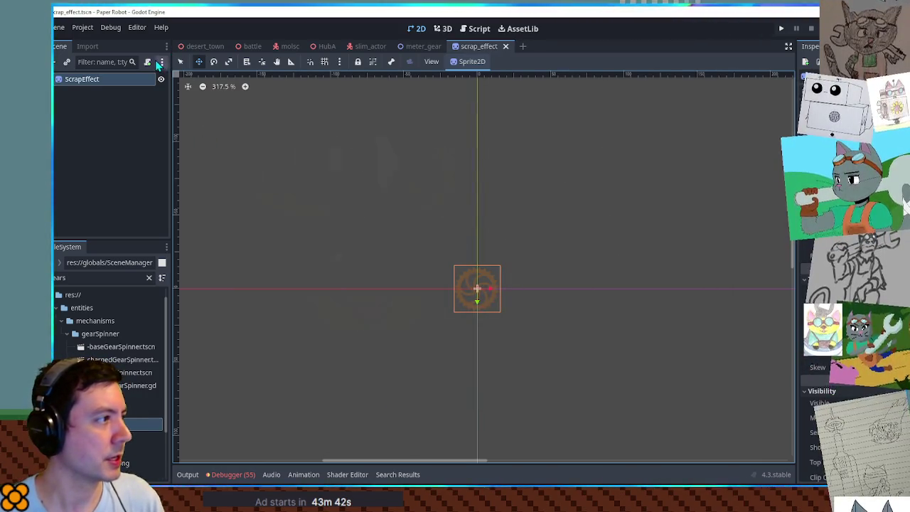
pyautogui.click(158, 63)
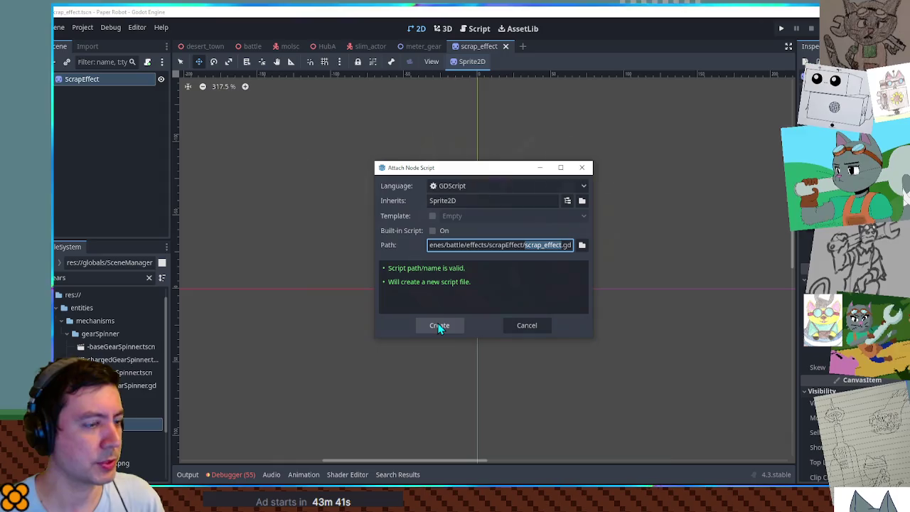
pyautogui.click(439, 325)
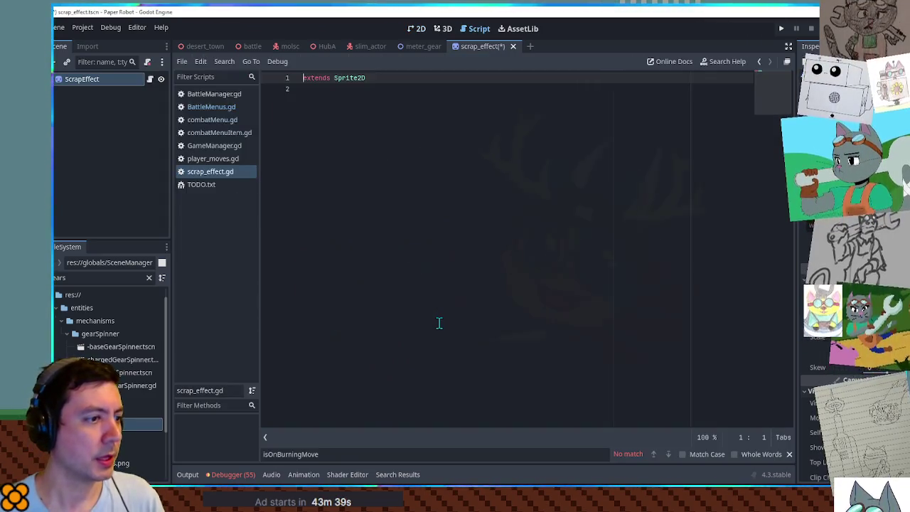
# Declare var targetPos = Vector2.ZERO below extends Sprite2D
pyautogui.press('Down')
pyautogui.press('Return')
pyautogui.press('Return')
pyautogui.write('var targetPos =')
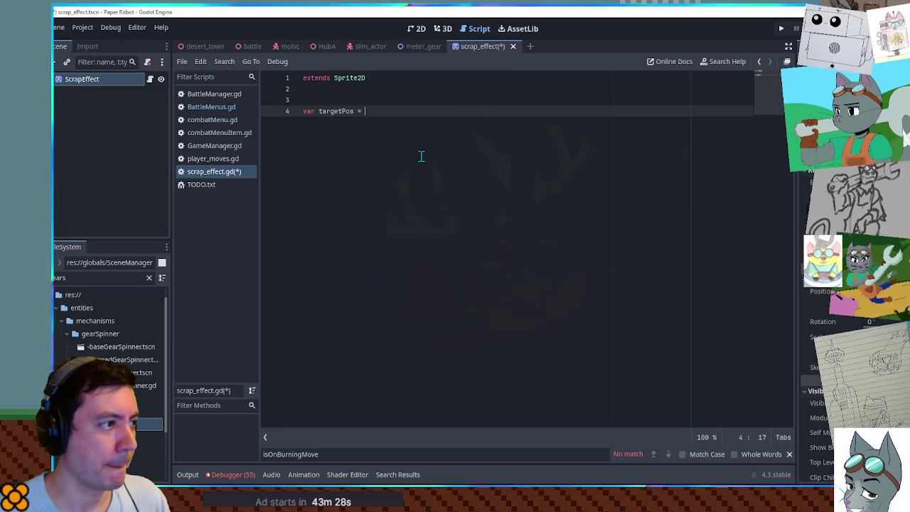
pyautogui.hotkey('ctrl', 'space')
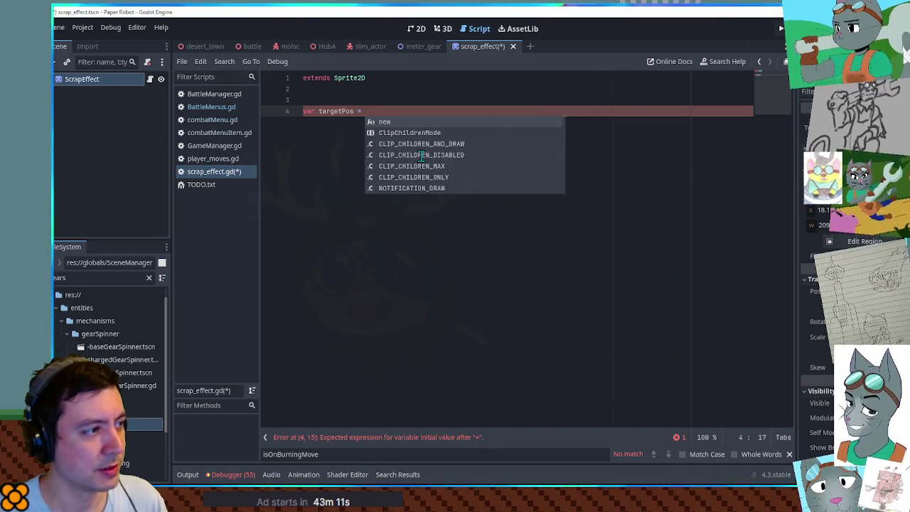
pyautogui.write('Vectr2')
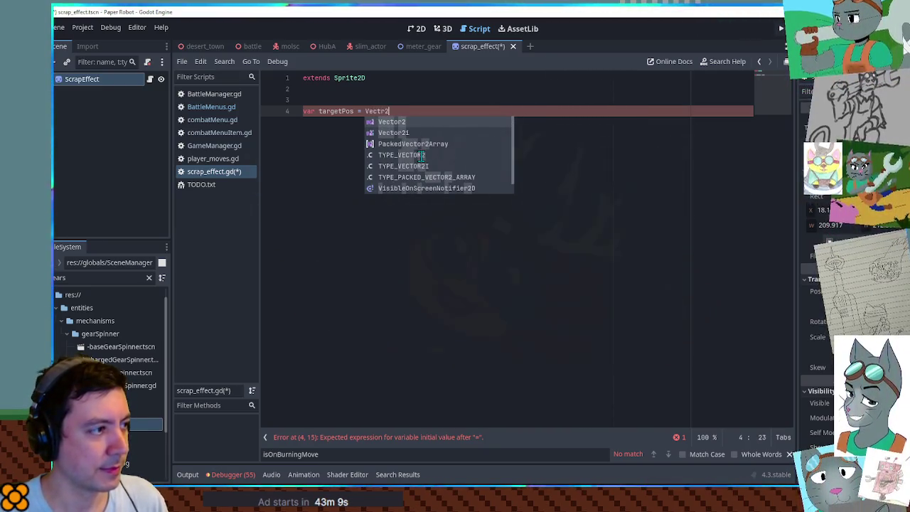
pyautogui.press('Return')
pyautogui.write('.ZERO')
pyautogui.press('Return')
pyautogui.press('Return')
# Add a func _ready(): containing pass
pyautogui.write('v')
pyautogui.press('BackSpace')
pyautogui.write('func _ready')
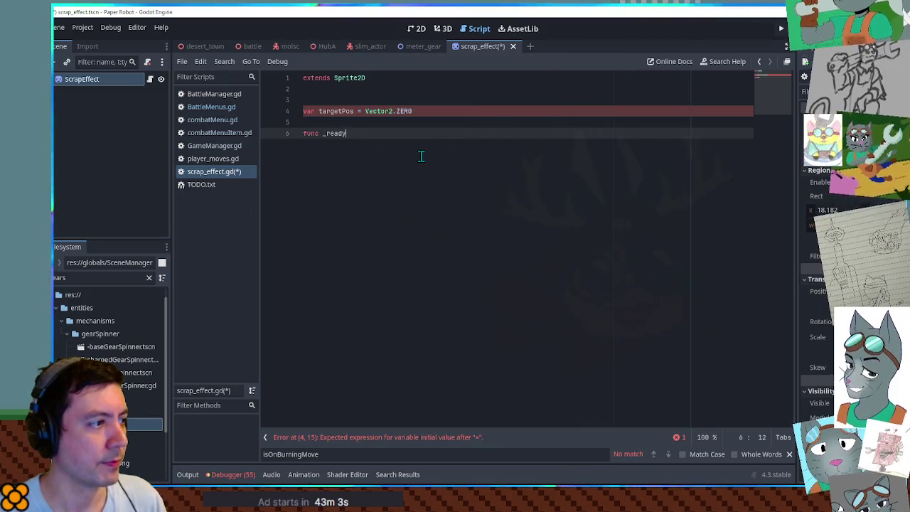
pyautogui.write('():')
pyautogui.press('Return')
pyautogui.write('pass')
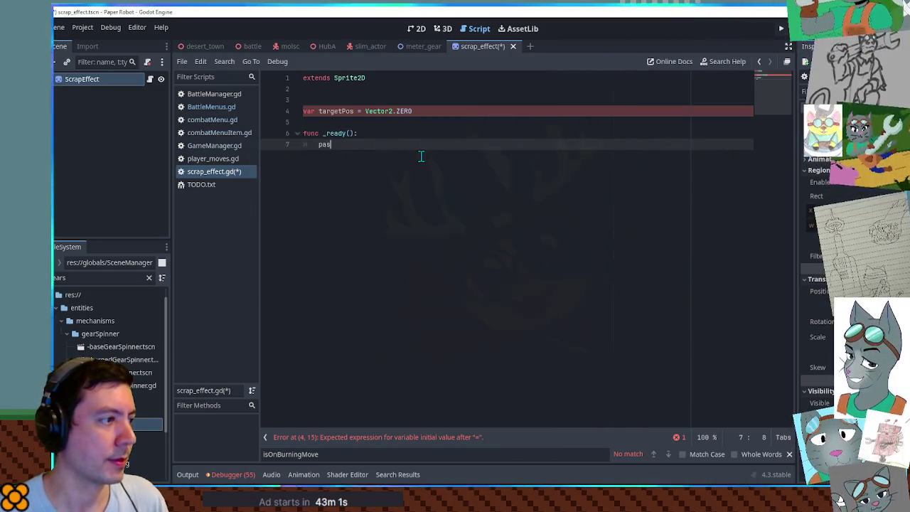
# Filter the FileSystem dock with 'gl' and open uiGlobal.tscn
pyautogui.doubleClick(59, 278)
pyautogui.press('BackSpace')
pyautogui.write('gl')
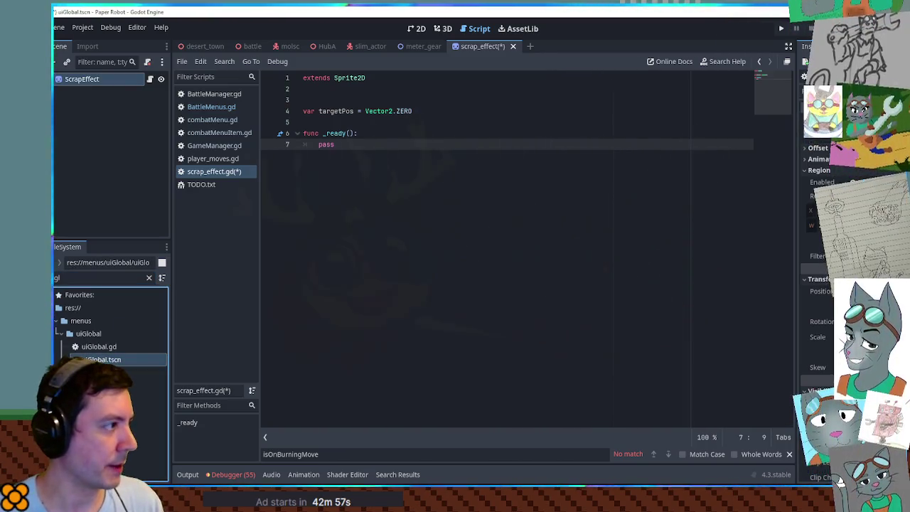
pyautogui.press('Return')
# View uiGlobal in 2D, zoom into the HUD bars, and inspect the StatOverlay node
pyautogui.click(416, 29)
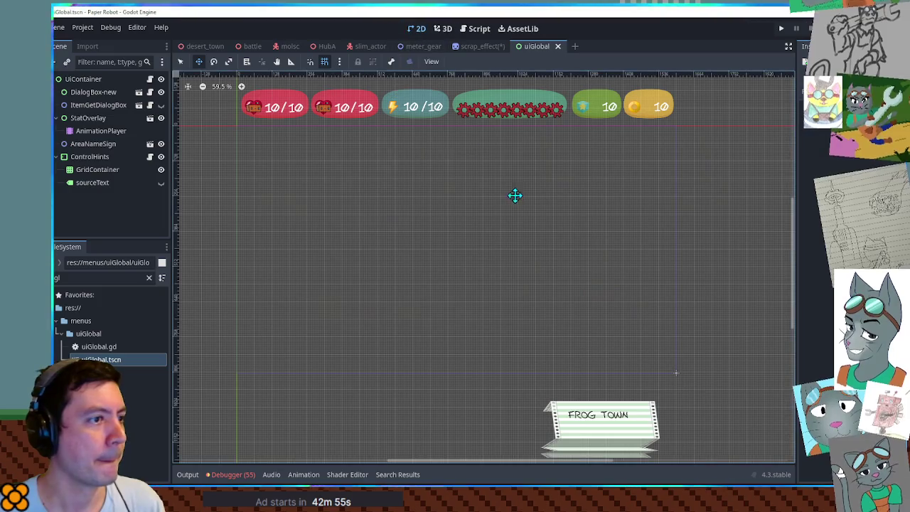
pyautogui.scroll(2, 506, 171)
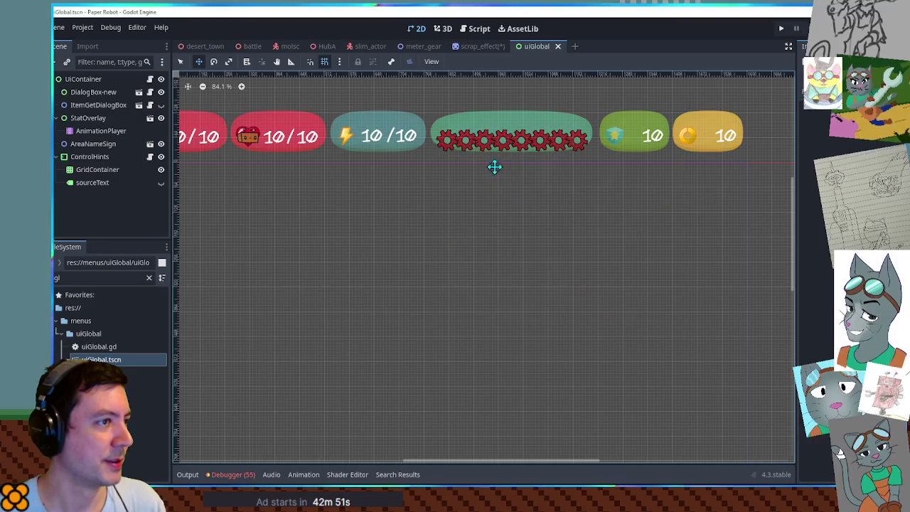
pyautogui.scroll(1, 508, 162)
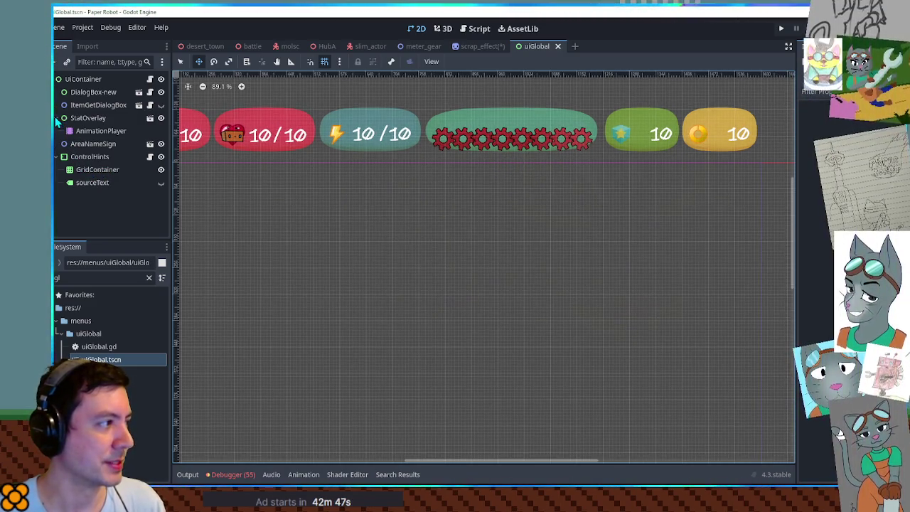
pyautogui.click(97, 118)
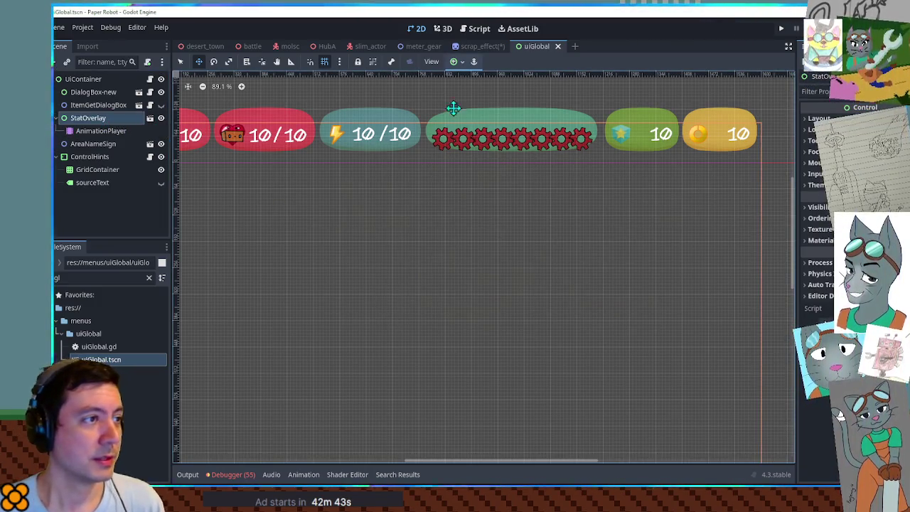
pyautogui.click(487, 49)
# Replace pass in _ready with targetPos = UiGlobal.get_node("StatOverlay/Special/Gears")
pyautogui.click(479, 28)
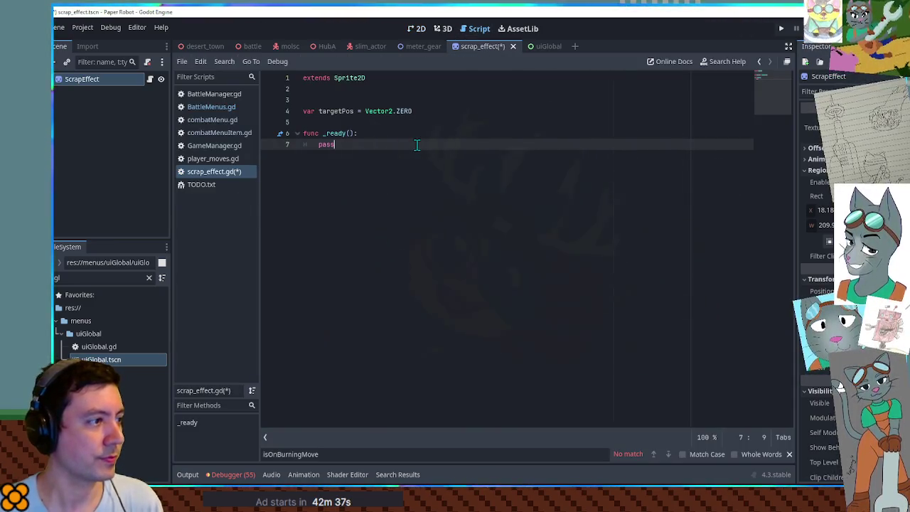
pyautogui.press('BackSpace')
pyautogui.press('BackSpace')
pyautogui.press('BackSpace')
pyautogui.write('ui')
pyautogui.press('Return')
pyautogui.write('.get_node')
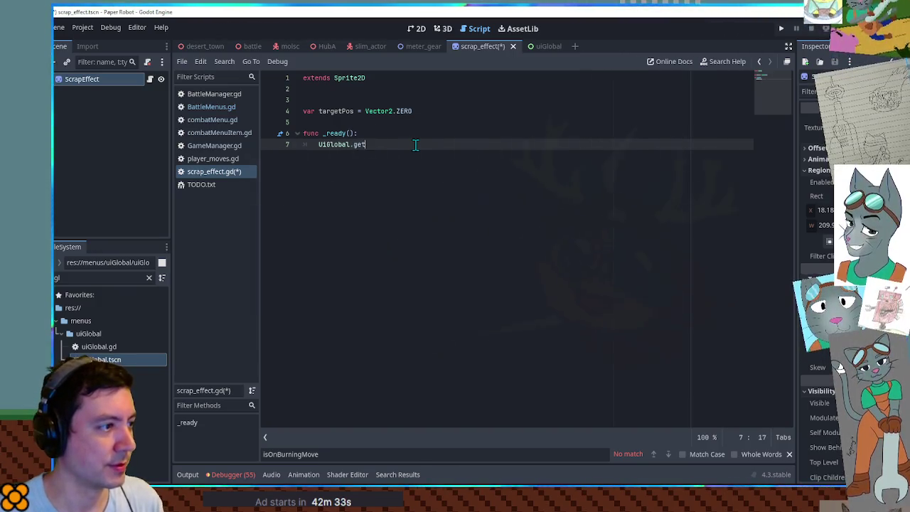
pyautogui.write('("StatOverlay')
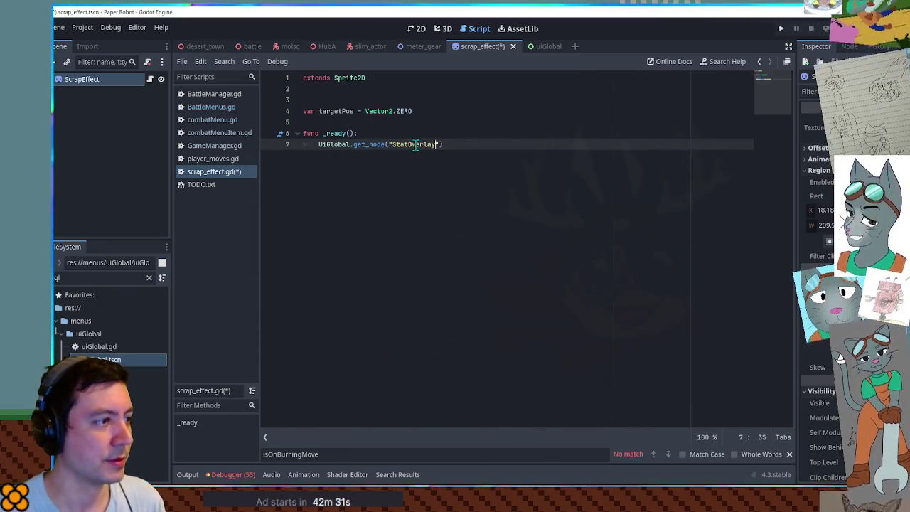
pyautogui.write('/')
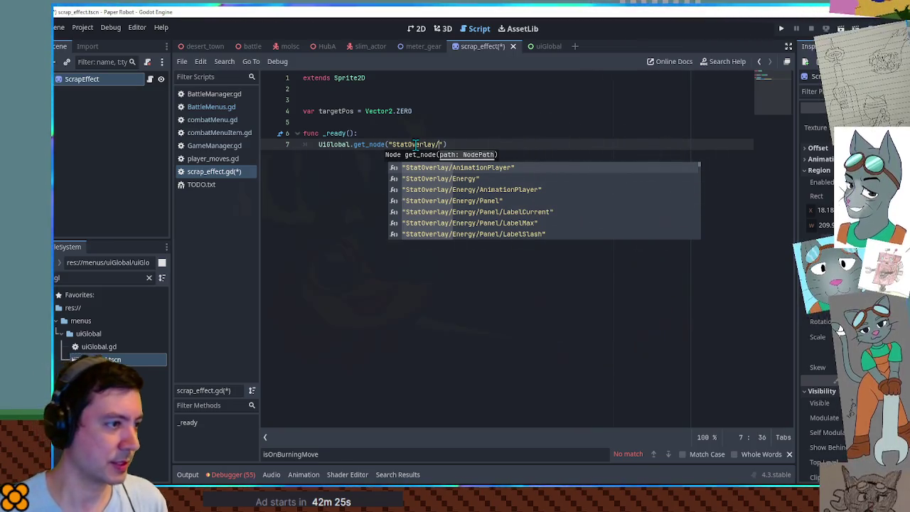
pyautogui.write('s')
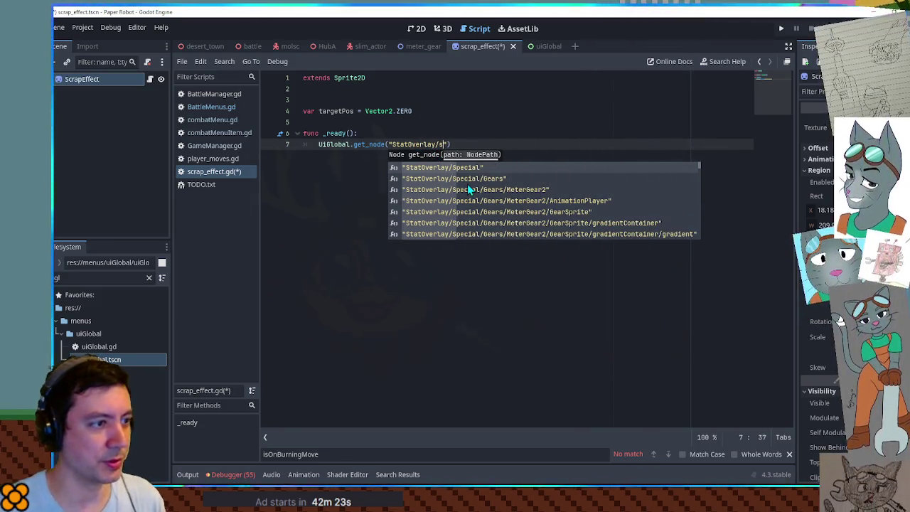
pyautogui.press('Down')
pyautogui.press('Return')
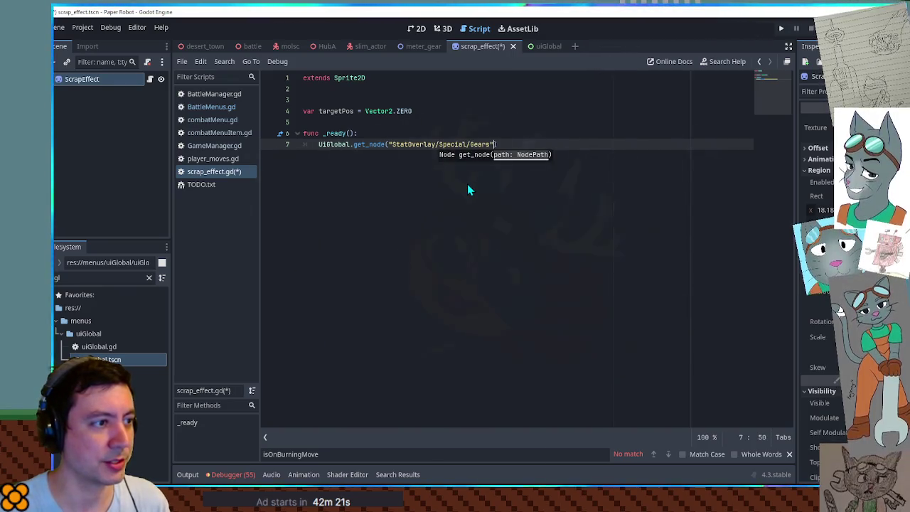
pyautogui.write(')')
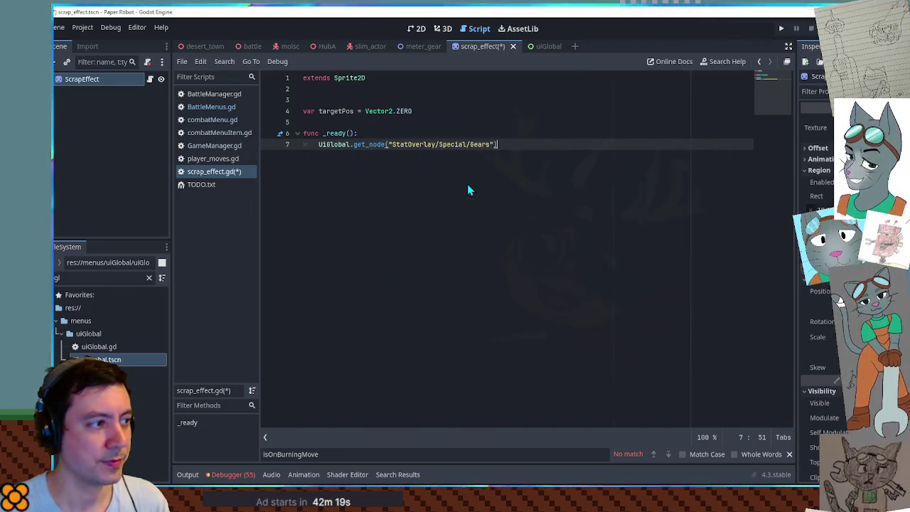
pyautogui.press('Home')
pyautogui.write('targetPos =')
# Extend the node path to MeterGear and take its global_position
pyautogui.press('End')
pyautogui.press('Left')
pyautogui.press('Left')
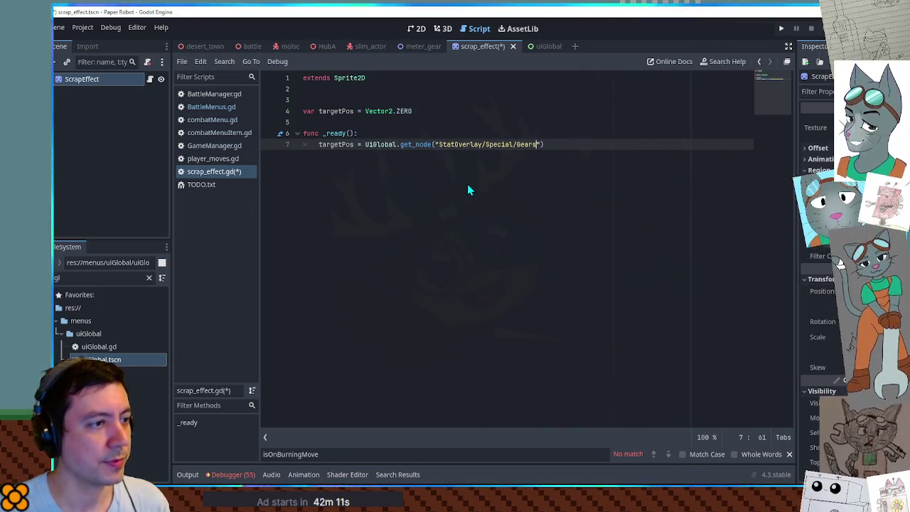
pyautogui.write('/')
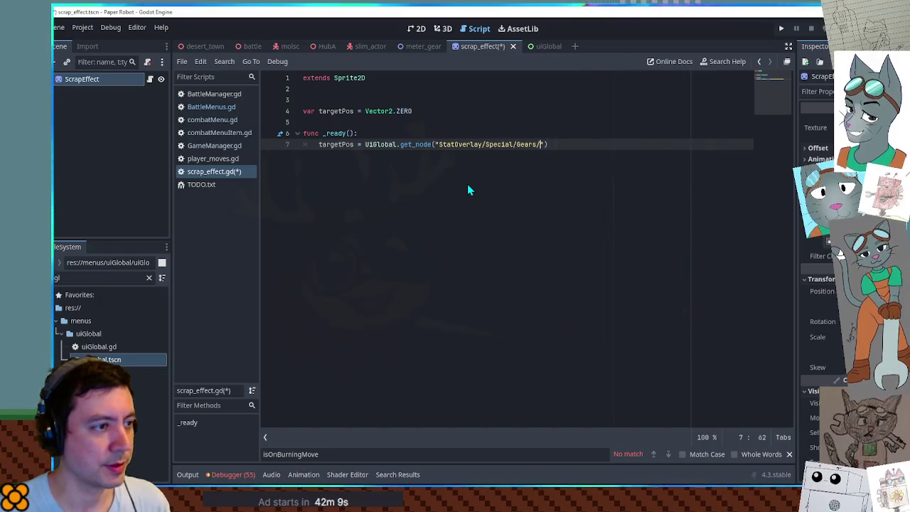
pyautogui.press('Down')
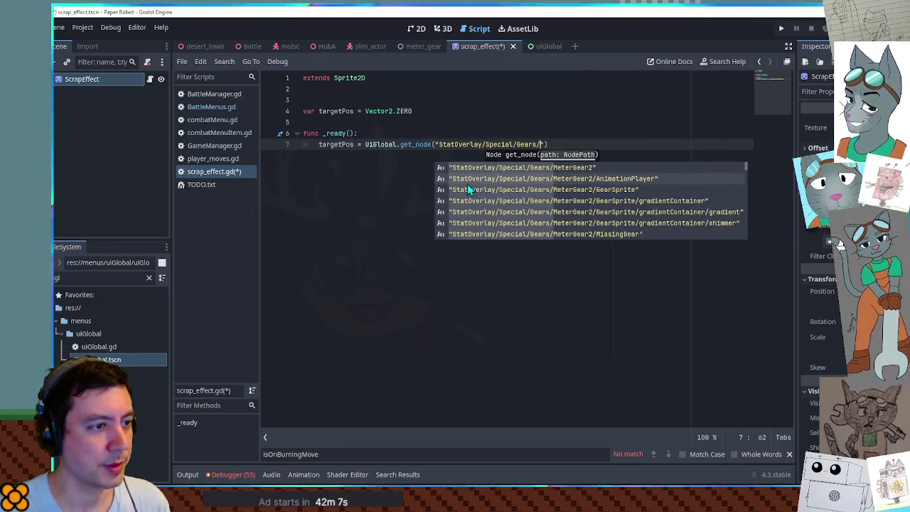
pyautogui.press('Down')
pyautogui.press('Down')
pyautogui.press('Down')
pyautogui.press('Down')
pyautogui.press('Down')
pyautogui.press('Down')
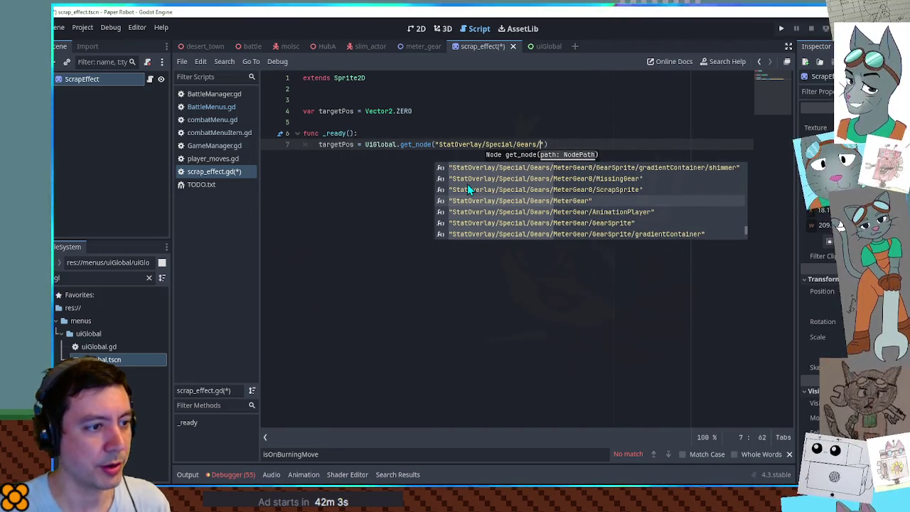
pyautogui.press('Return')
pyautogui.press('Right')
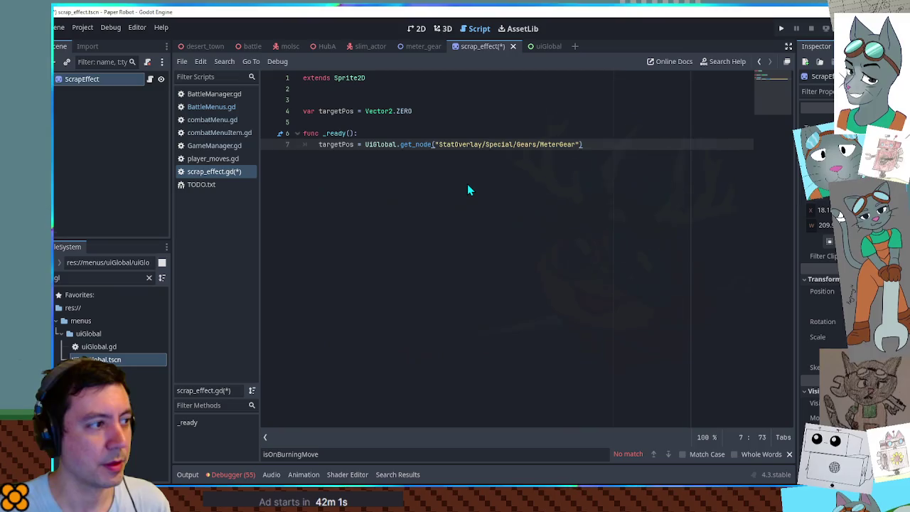
pyautogui.write('.positi')
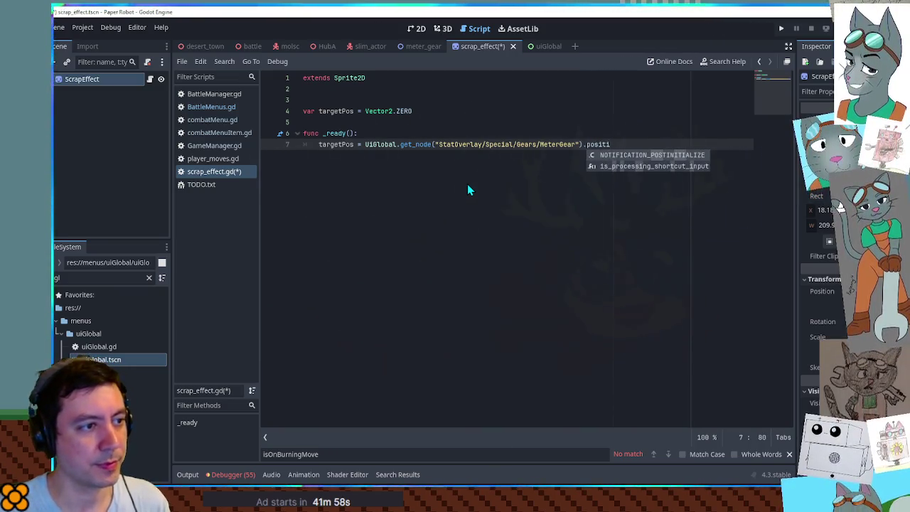
pyautogui.press('BackSpace')
pyautogui.press('BackSpace')
pyautogui.press('BackSpace')
pyautogui.press('BackSpace')
pyautogui.press('BackSpace')
pyautogui.press('BackSpace')
pyautogui.write('global_')
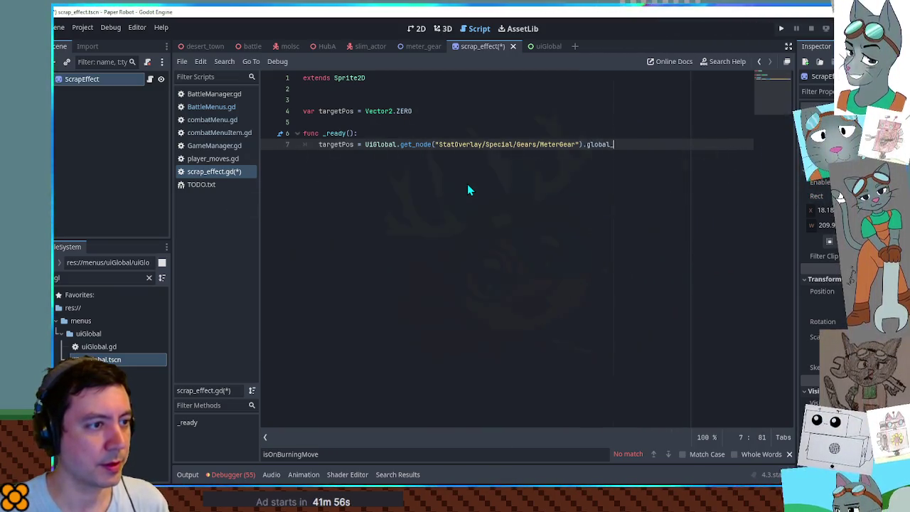
pyautogui.write('position')
# Add an empty _process(delta) function below _ready
pyautogui.press('Return')
pyautogui.press('Return')
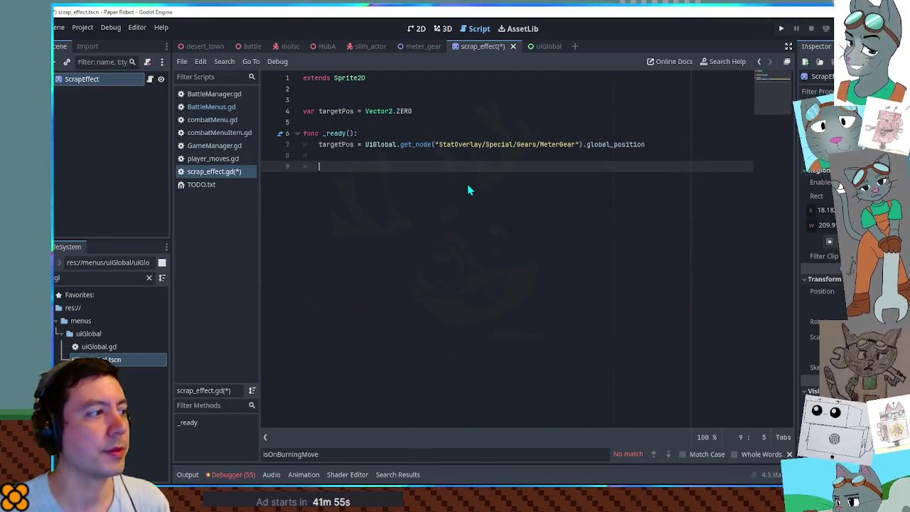
pyautogui.press('BackSpace')
pyautogui.write('func _')
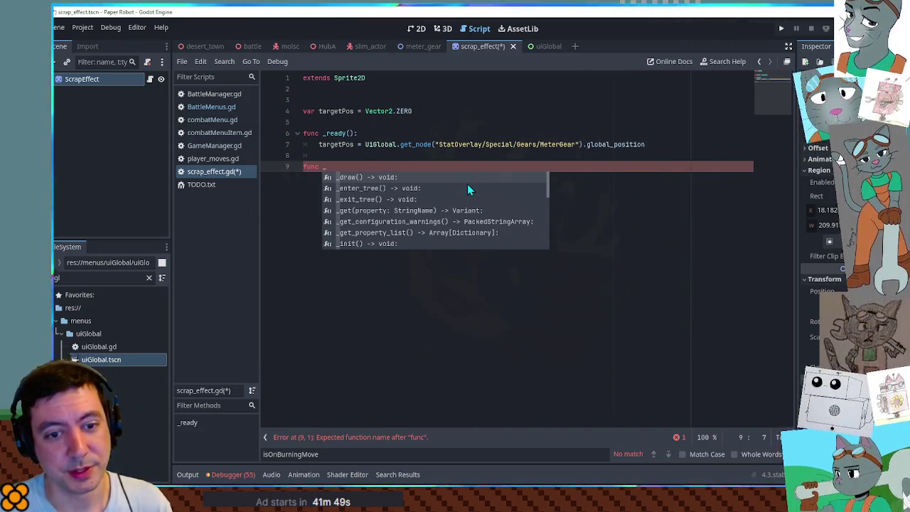
pyautogui.write('pro')
pyautogui.press('Return')
pyautogui.press('Return')
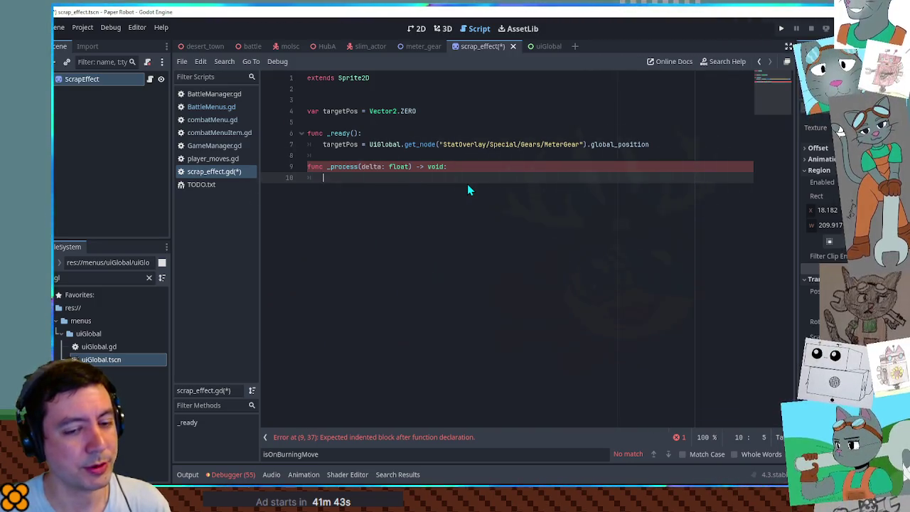
# Declare var velocity = Vector2.ZERO below targetPos
pyautogui.press('Up')
pyautogui.press('Up')
pyautogui.press('Up')
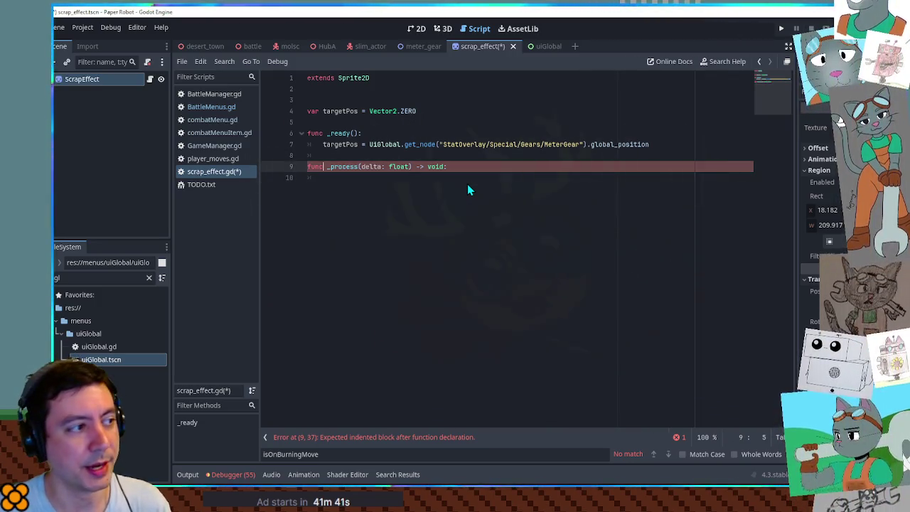
pyautogui.press('Return')
pyautogui.write('va')
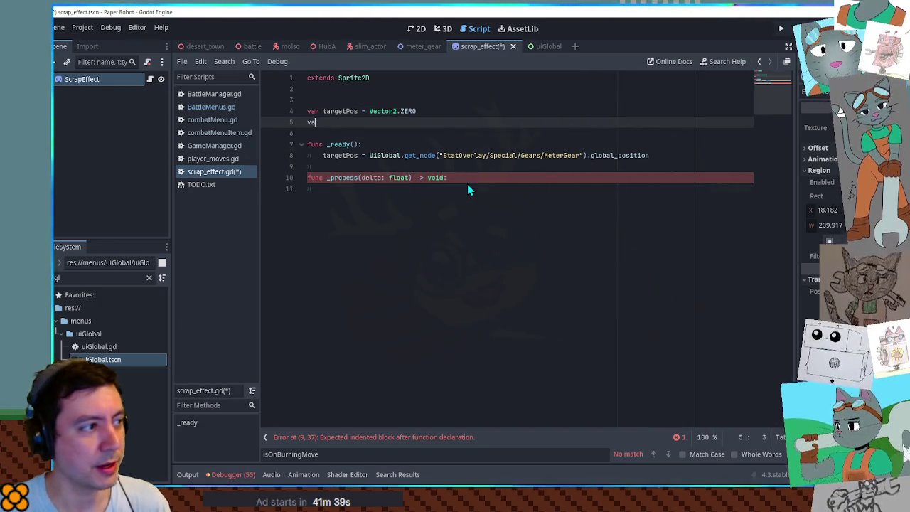
pyautogui.write('r velocity = ')
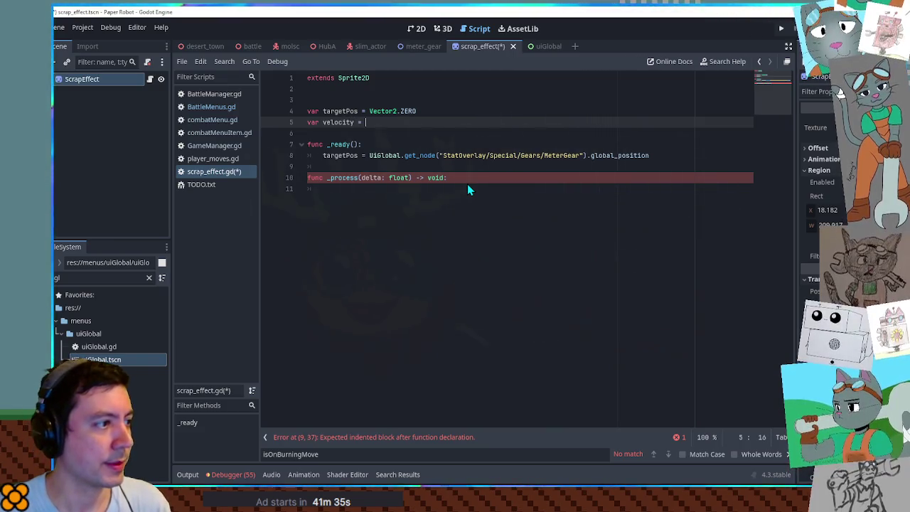
pyautogui.write('Vector2')
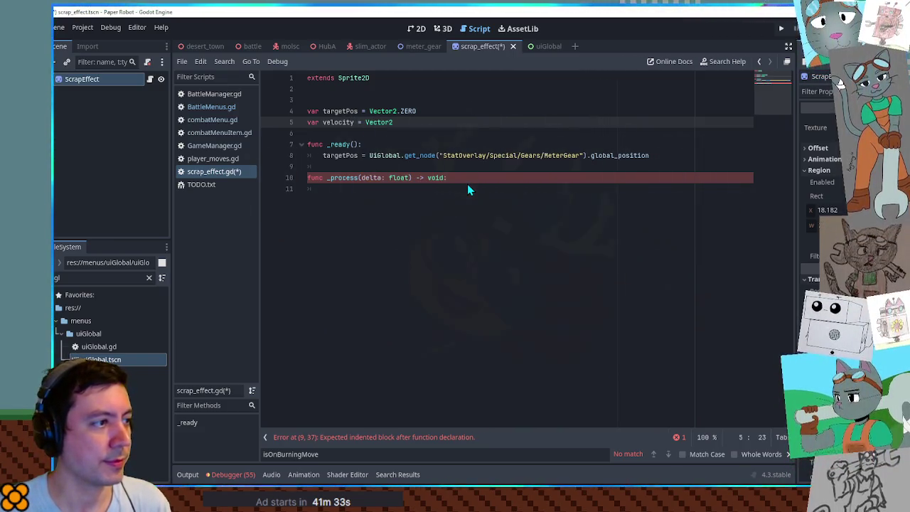
pyautogui.write('.ZERO')
# Finish the velocity declaration and start a velocity = Vector2. line in _ready
pyautogui.press('Down')
pyautogui.press('Down')
pyautogui.press('Down')
pyautogui.press('End')
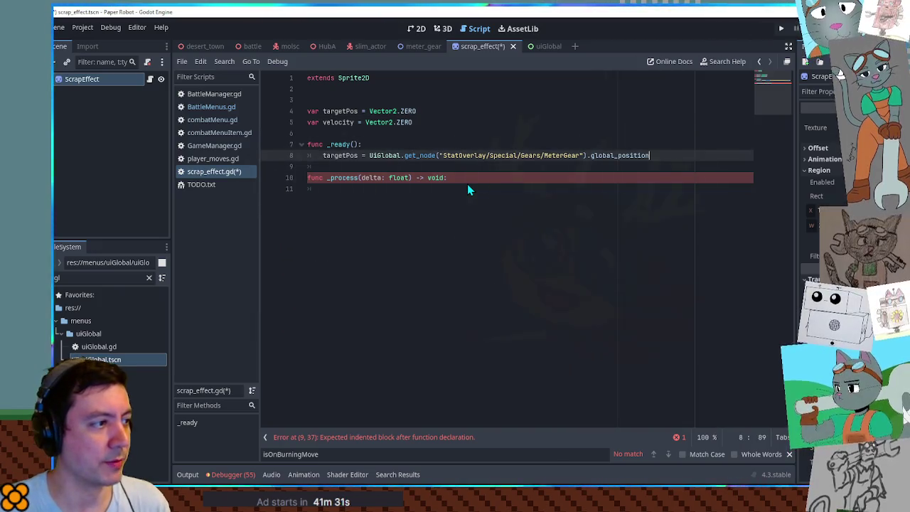
pyautogui.press('Return')
pyautogui.write('velocity')
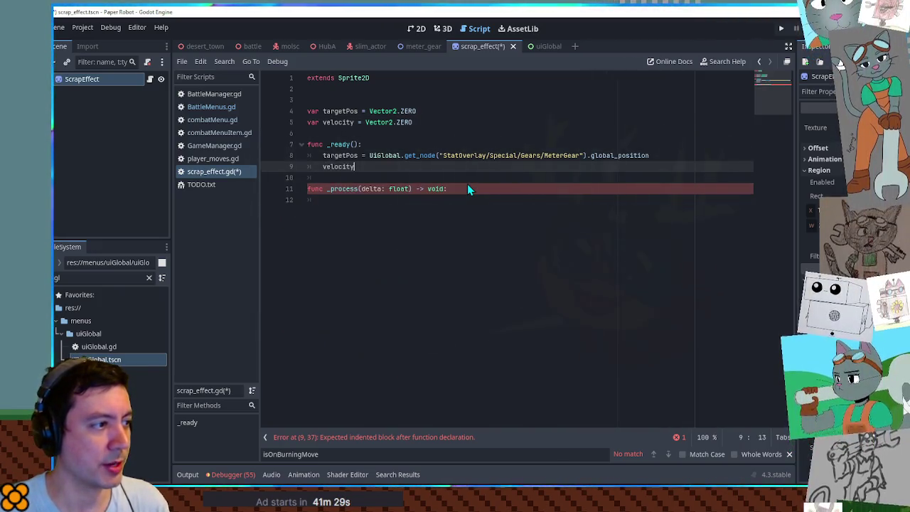
pyautogui.write(' = Vector2')
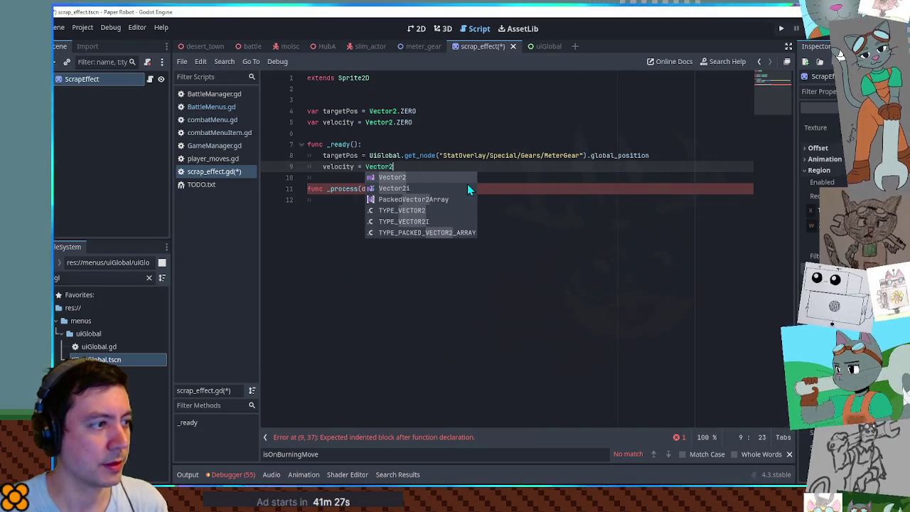
pyautogui.write('.ra')
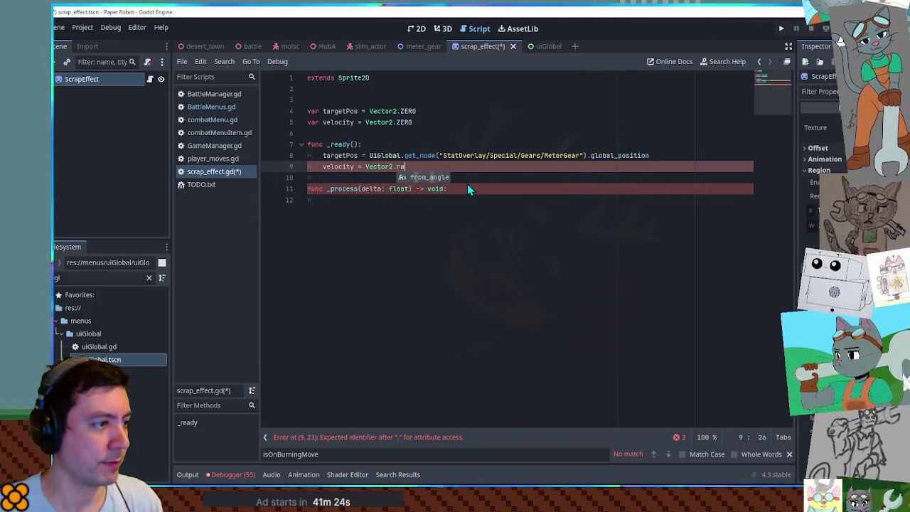
pyautogui.press('Escape')
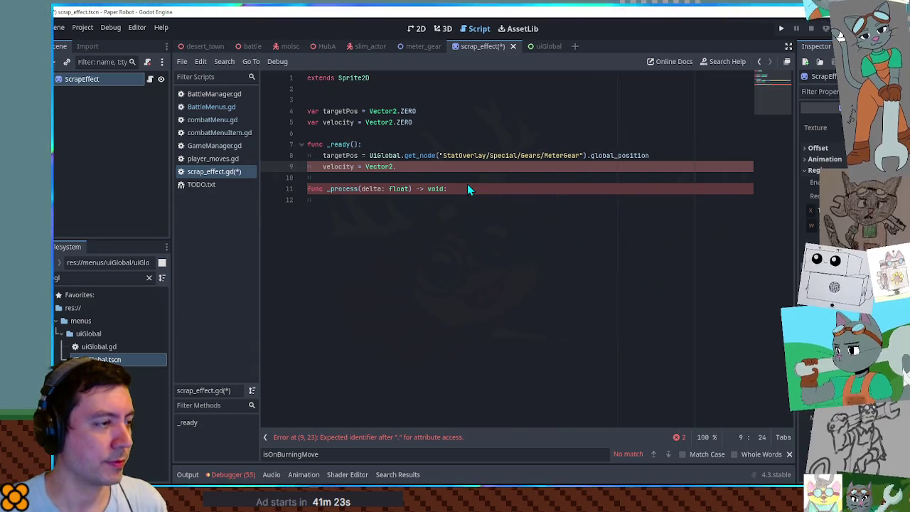
pyautogui.press('BackSpace')
# Complete it as velocity = Vector2.RIGHT.rotated(randf_range(0, 2*PI))
pyautogui.write('RIGHT.')
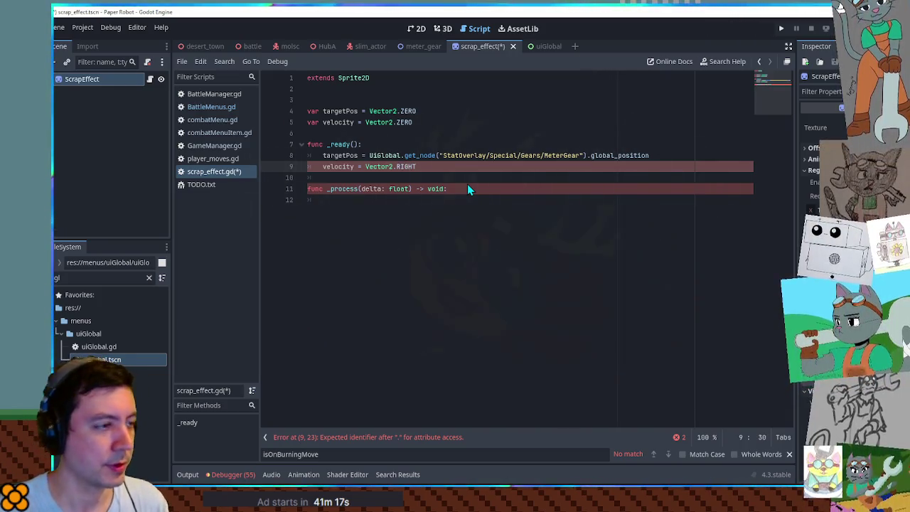
pyautogui.write('rotated(rand')
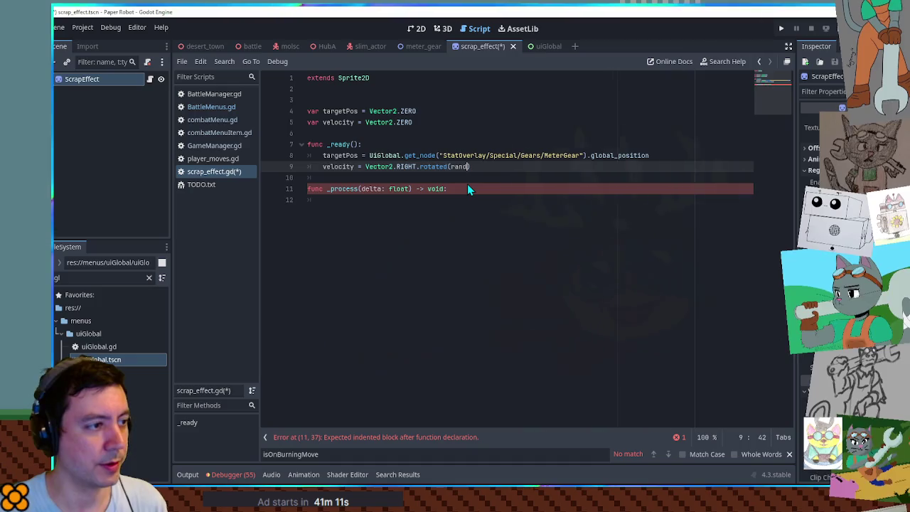
pyautogui.write('f')
pyautogui.press('Down')
pyautogui.press('Down')
pyautogui.press('Return')
pyautogui.write('0, 2*PI')
pyautogui.press('Left')
pyautogui.press('Left')
pyautogui.press('Left')
pyautogui.press('End')
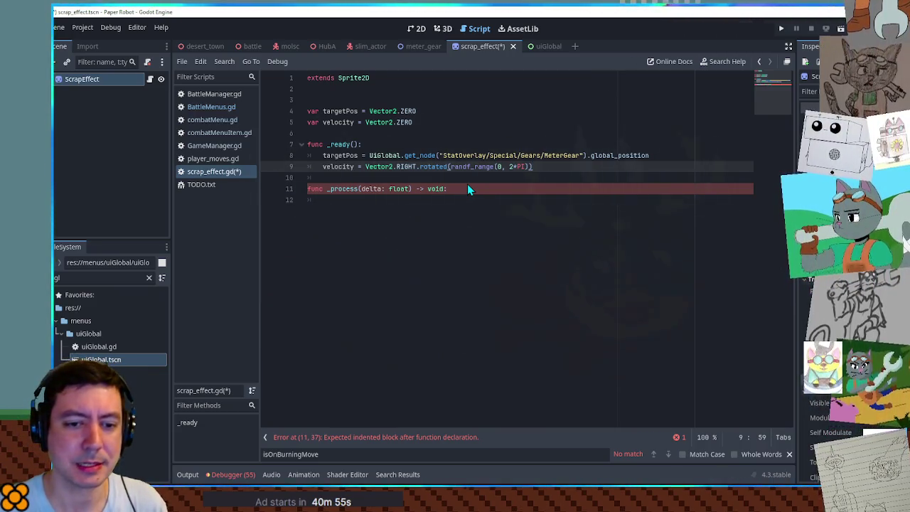
pyautogui.press('Up')
pyautogui.press('Up')
pyautogui.press('Up')
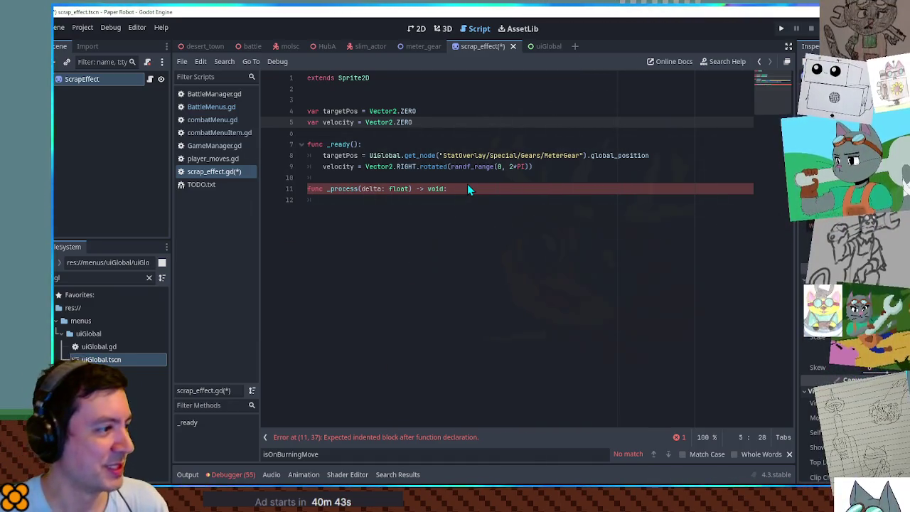
pyautogui.press('Down')
pyautogui.press('Down')
pyautogui.press('Down')
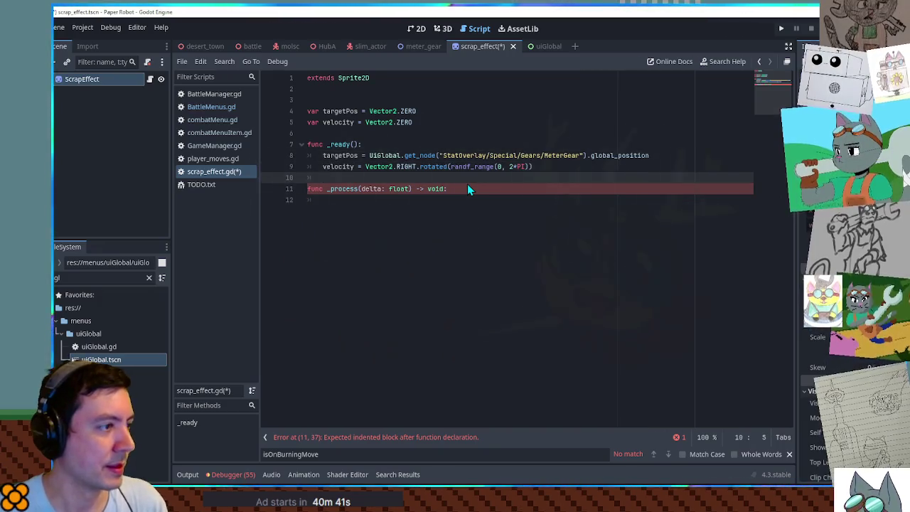
# Declare var timer = 0.0 and add timer += delta in _process
pyautogui.press('Up')
pyautogui.press('Up')
pyautogui.press('Up')
pyautogui.press('End')
pyautogui.press('Return')
pyautogui.write('var timer = 0.0')
pyautogui.press('Down')
pyautogui.press('Down')
pyautogui.press('Down')
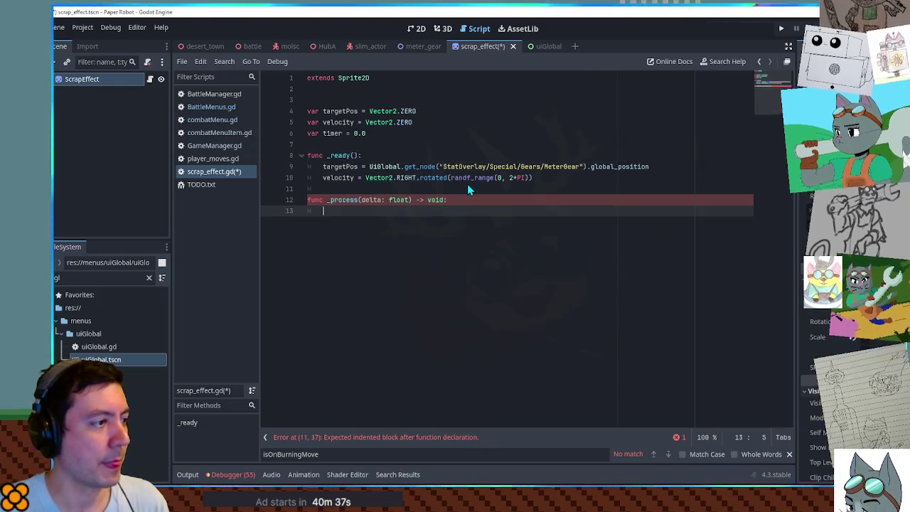
pyautogui.write('timer += delta')
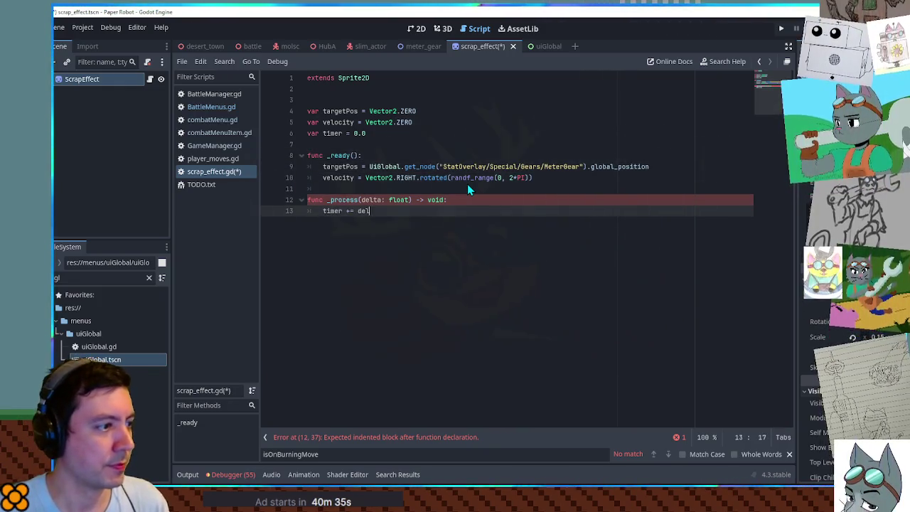
# Under 'if timer < 0.4:', set velocity = velocity.move_toward(Vector2.ZERO, delta)
pyautogui.click(468, 189)
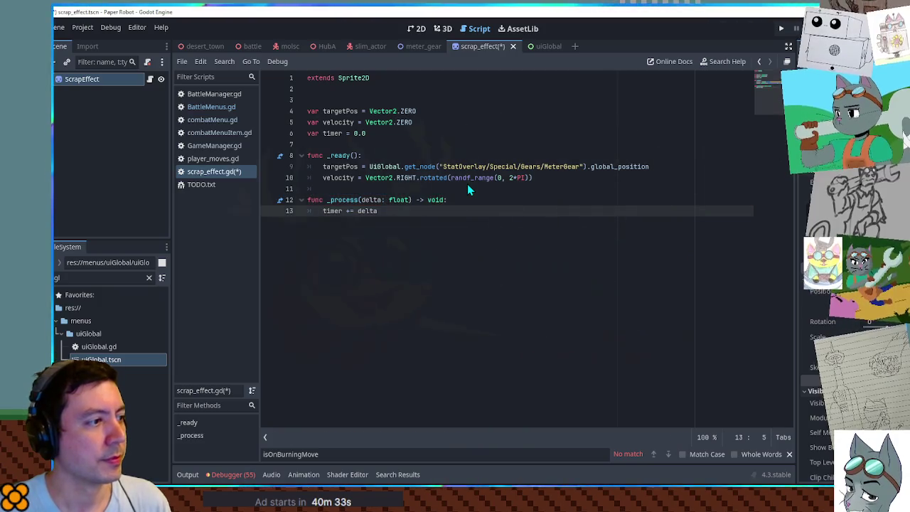
pyautogui.press('Up')
pyautogui.press('Down')
pyautogui.press('Down')
pyautogui.press('Down')
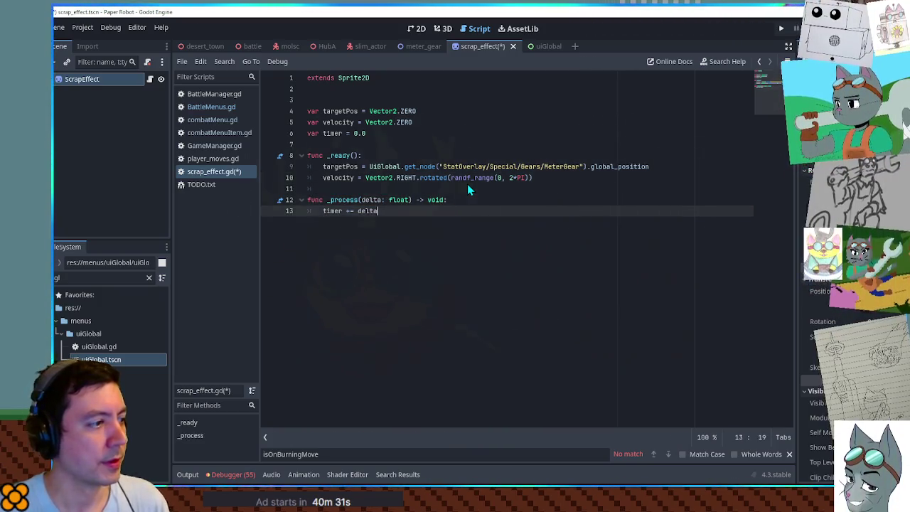
pyautogui.press('End')
pyautogui.press('Return')
pyautogui.press('Return')
pyautogui.write('if timer < ')
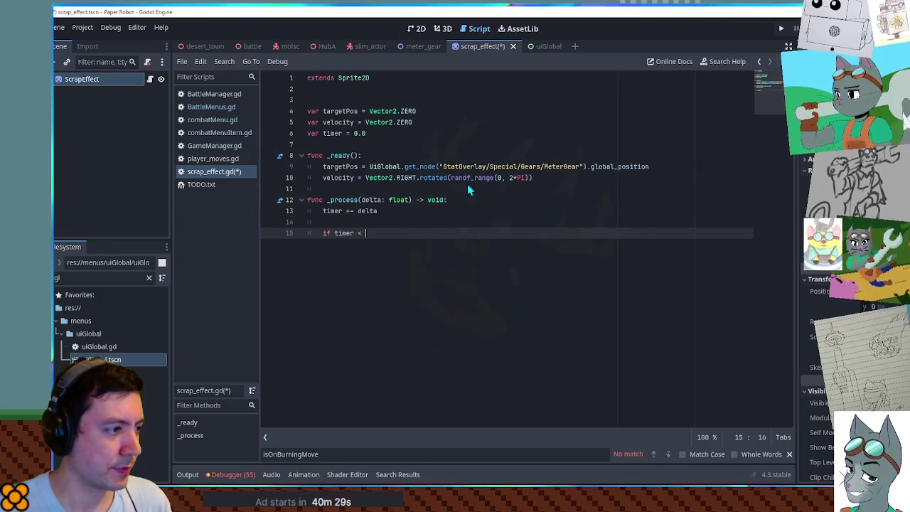
pyautogui.write('0.4:')
pyautogui.press('Return')
pyautogui.write('ve')
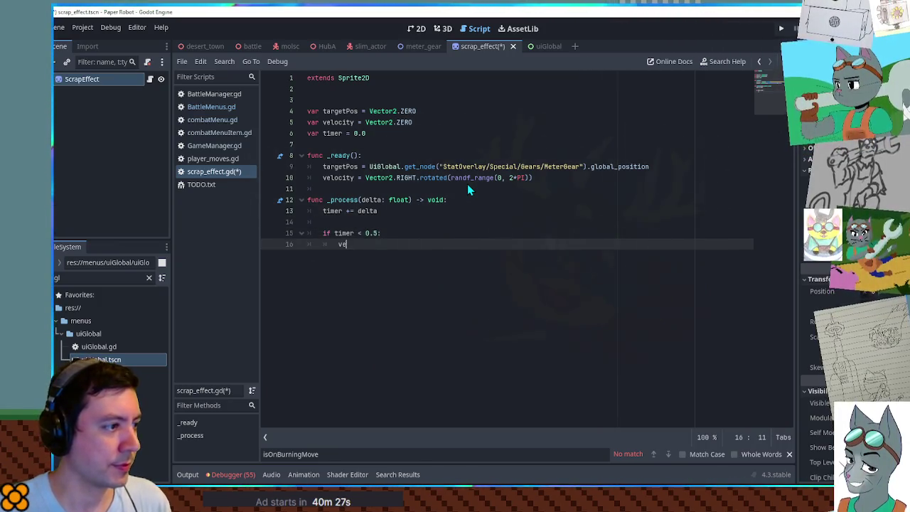
pyautogui.write('locity *')
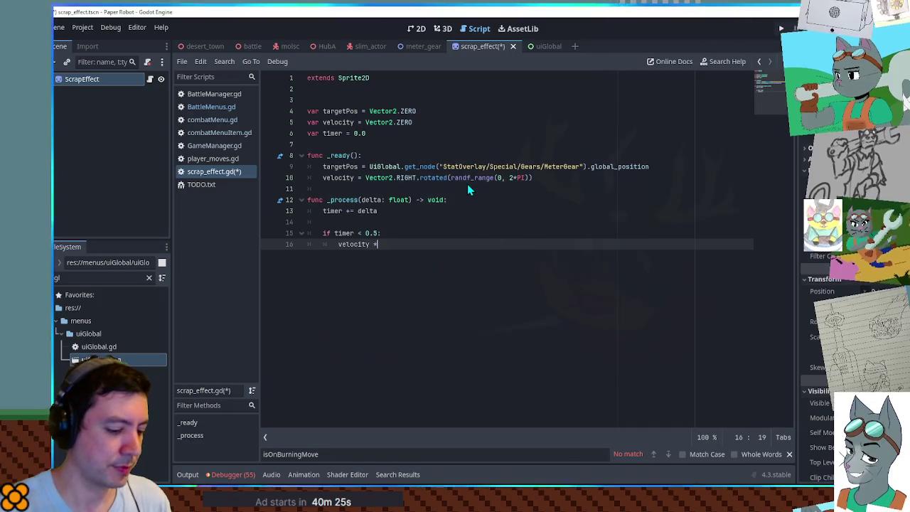
pyautogui.write('= 0.97')
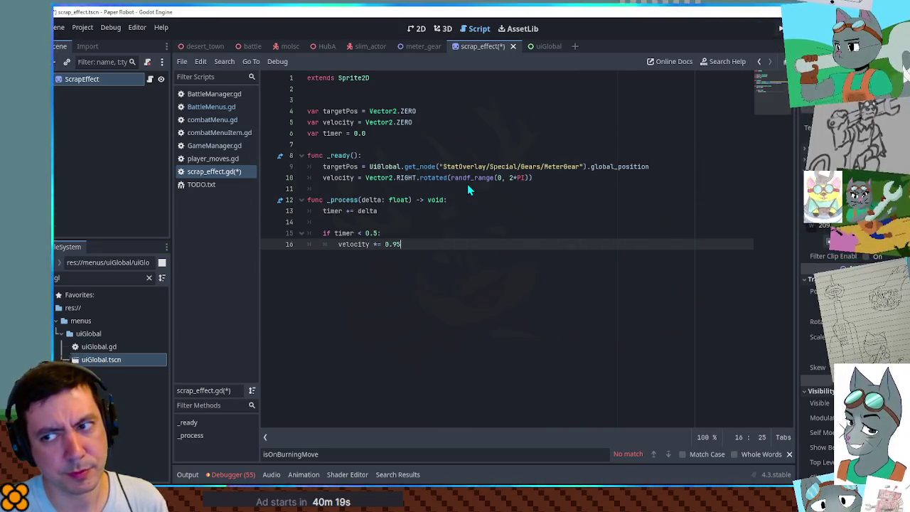
pyautogui.press('BackSpace')
pyautogui.press('BackSpace')
pyautogui.press('BackSpace')
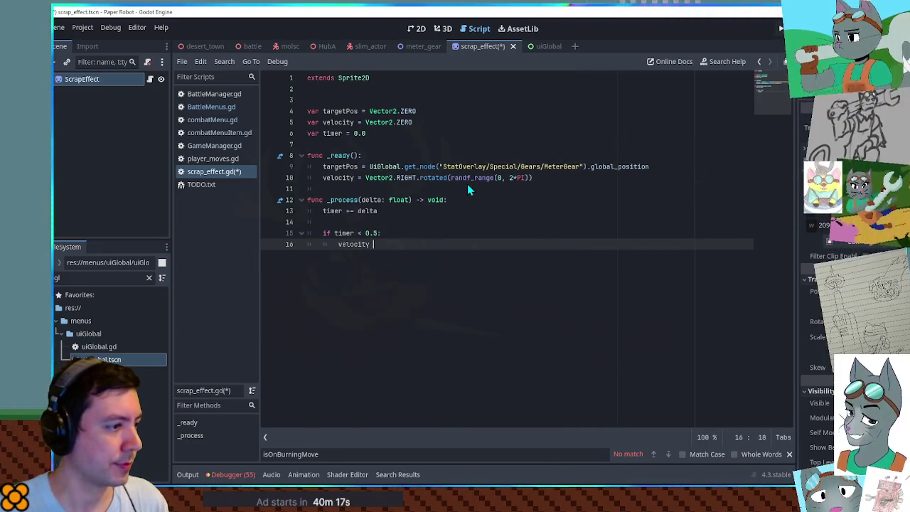
pyautogui.write('= velocity.')
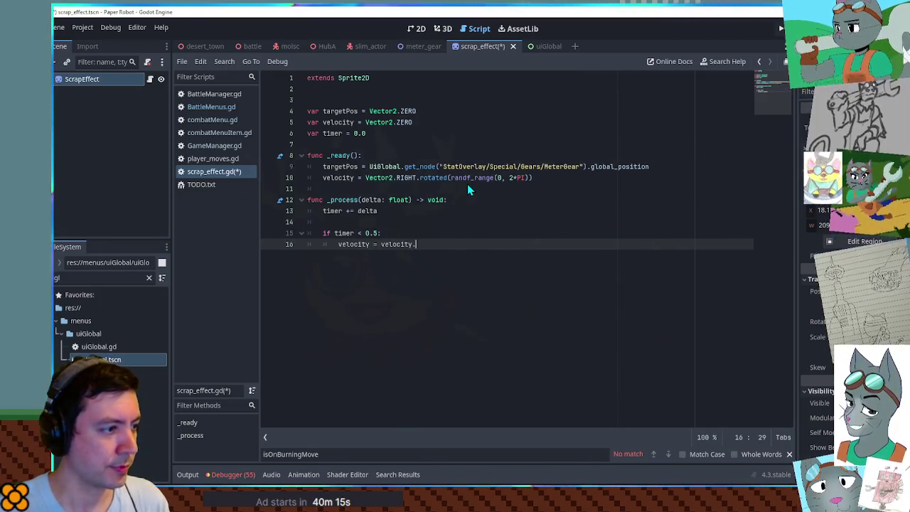
pyautogui.write('move_')
pyautogui.press('Return')
pyautogui.write('V')
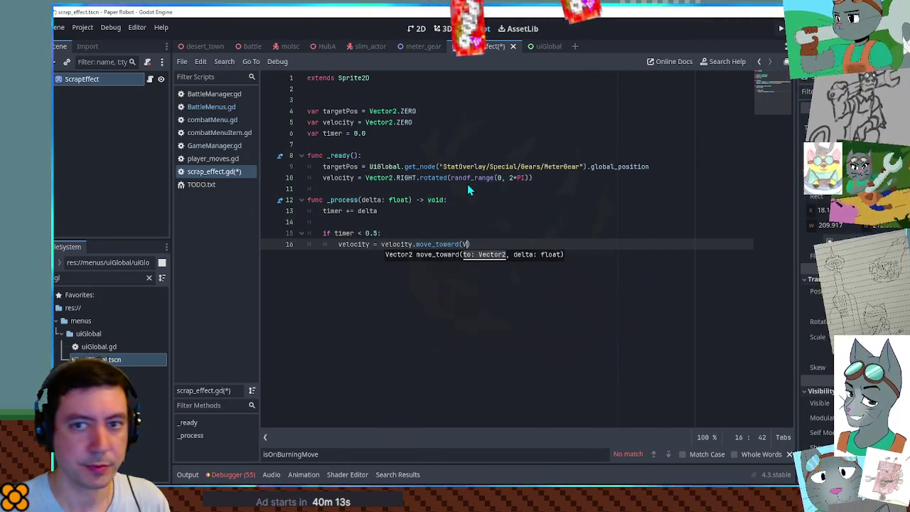
pyautogui.write('ector2.')
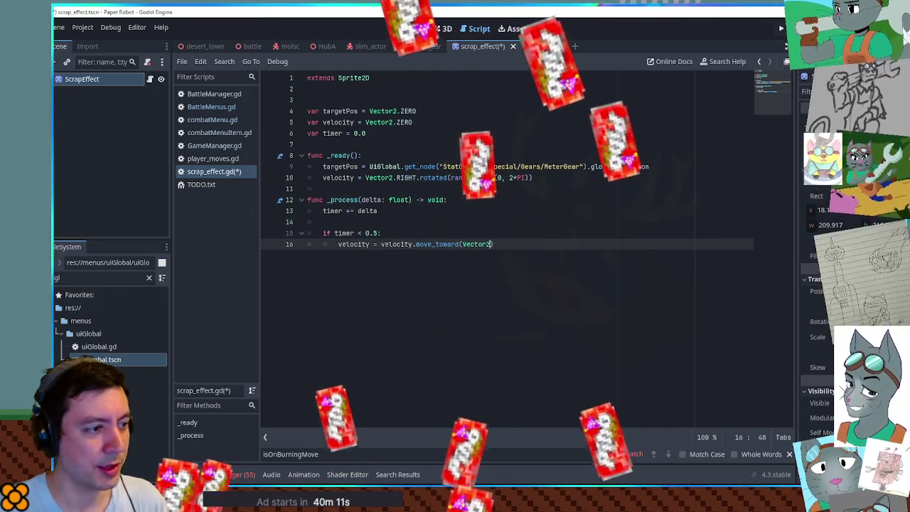
pyautogui.write('ZERO,')
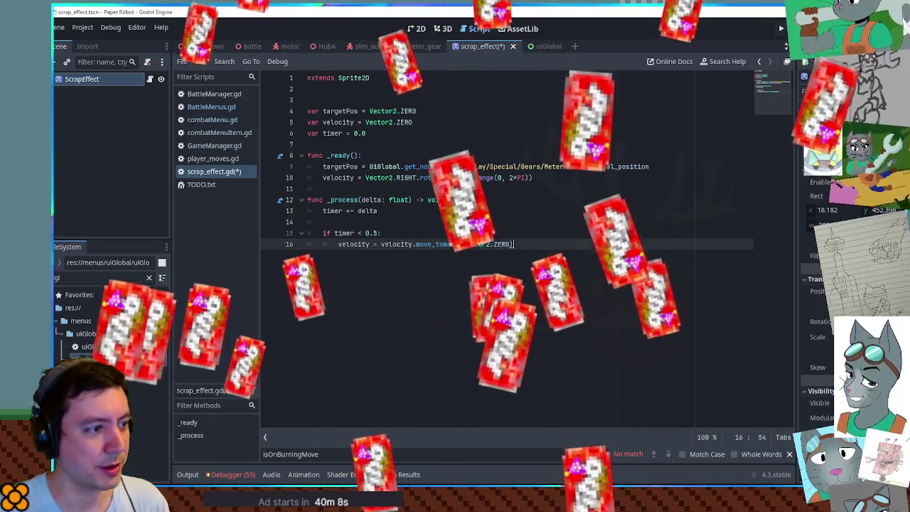
pyautogui.write(' delt')
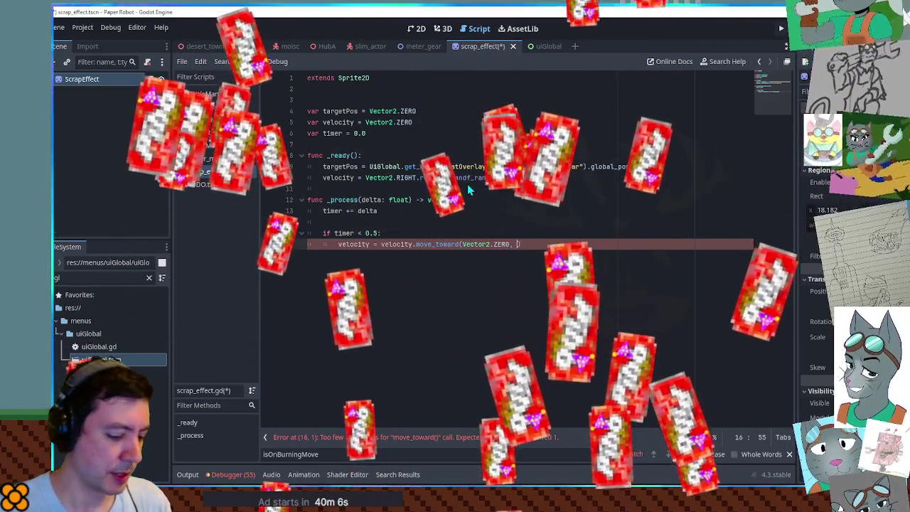
pyautogui.write('a')
# Multiply the random starting velocity in _ready by 50
pyautogui.click(468, 190)
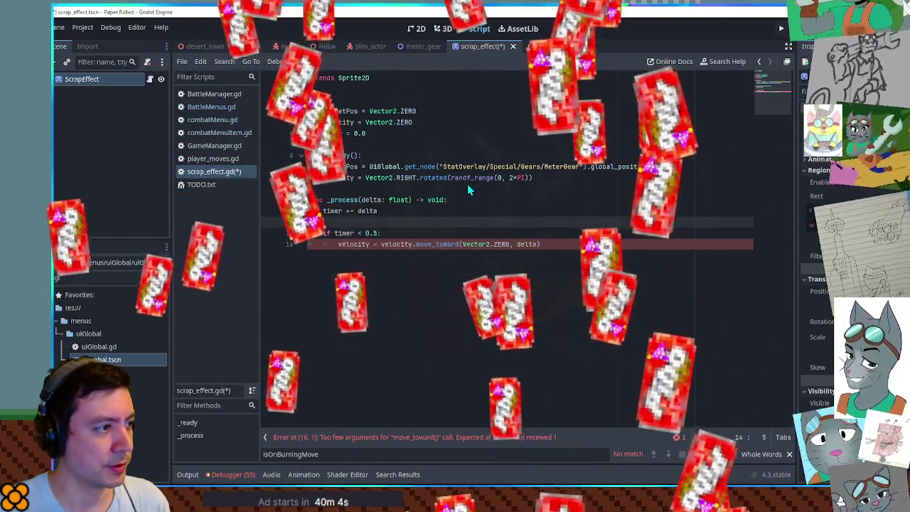
pyautogui.press('Up')
pyautogui.press('End')
pyautogui.write('*')
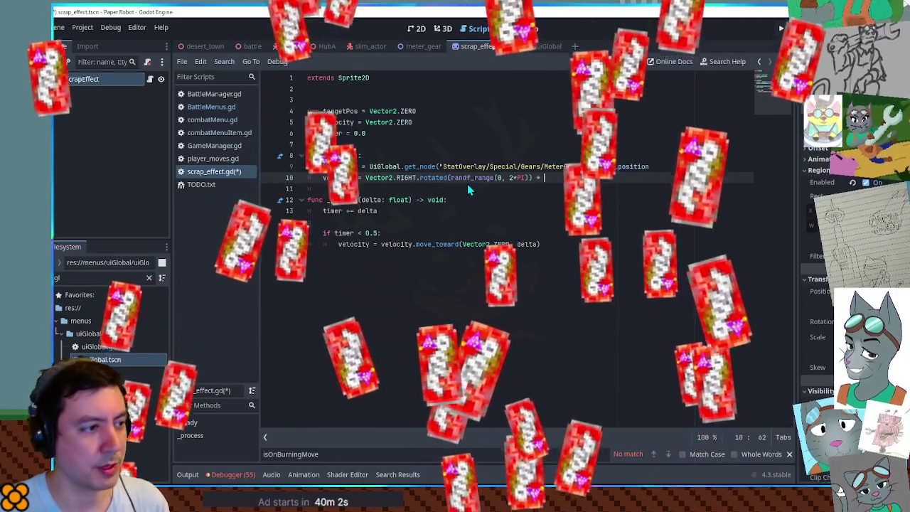
pyautogui.write(' 50')
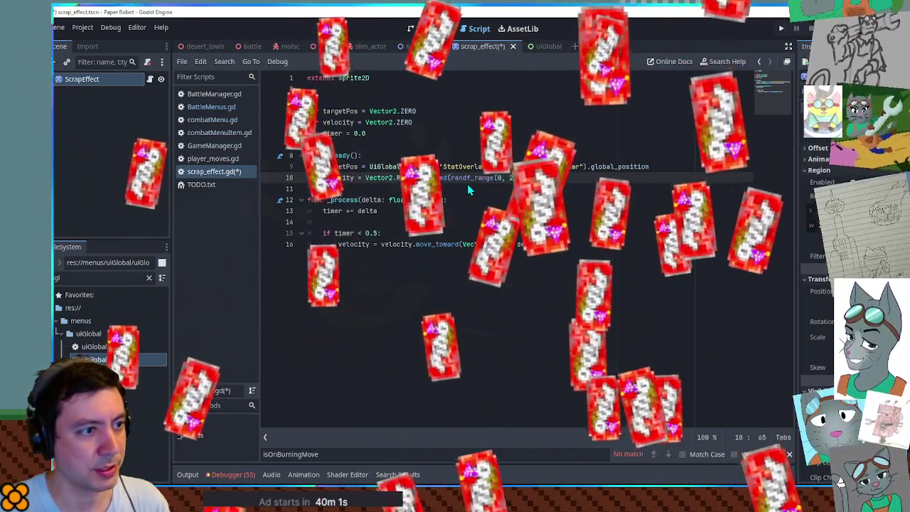
pyautogui.hotkey('ctrl', 'End')
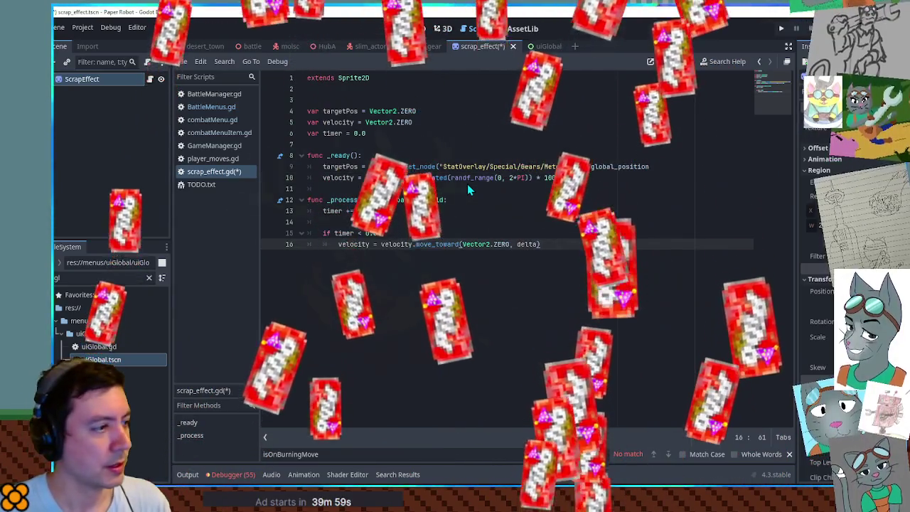
pyautogui.press('Return')
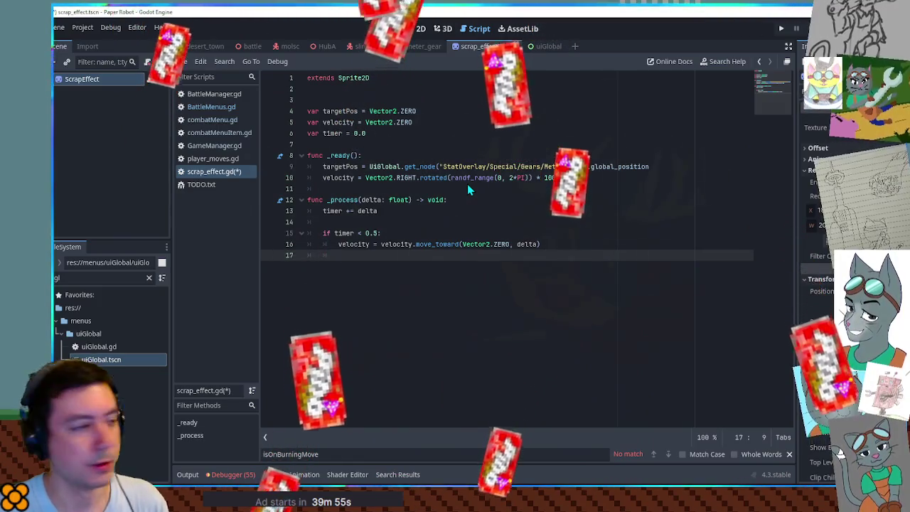
pyautogui.press('Up')
pyautogui.press('Up')
pyautogui.press('Up')
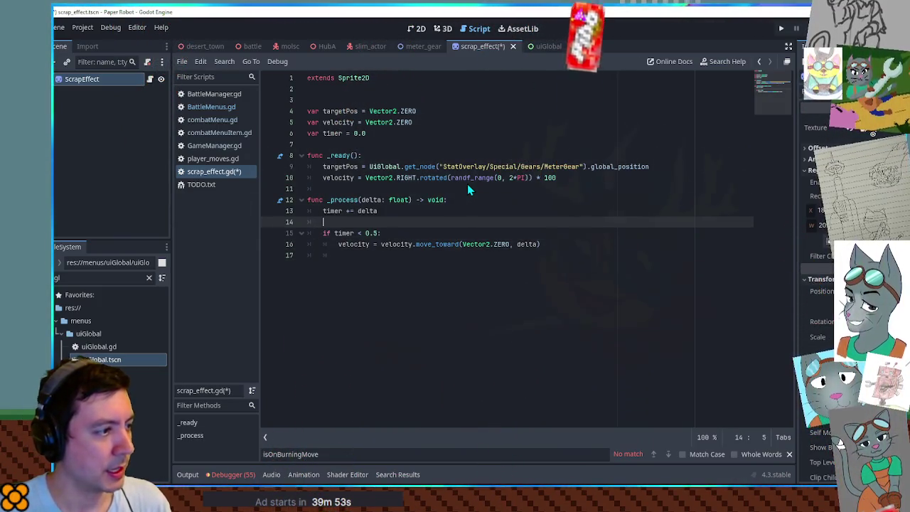
# Add global_position += velocity * delta after the timer increment, tidying blank lines
pyautogui.press('Return')
pyautogui.press('Return')
pyautogui.press('Up')
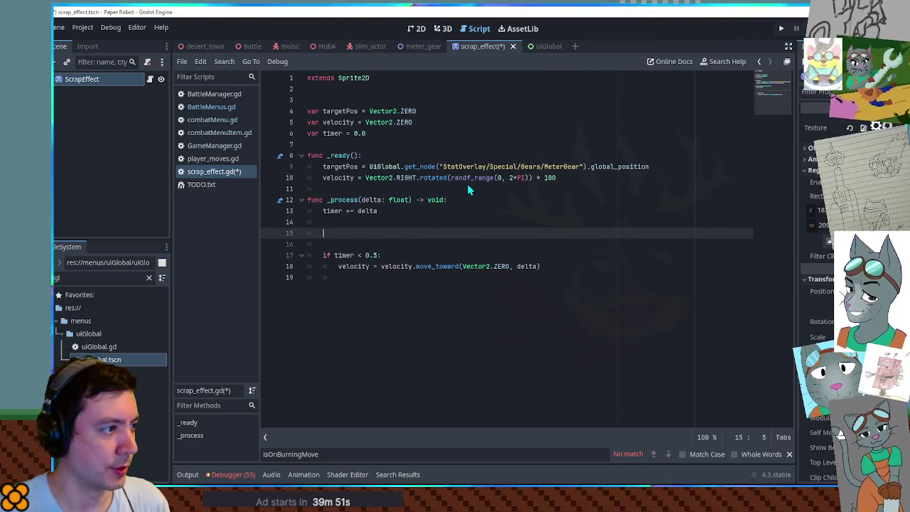
pyautogui.write('global_')
pyautogui.press('Return')
pyautogui.write('+= velocity')
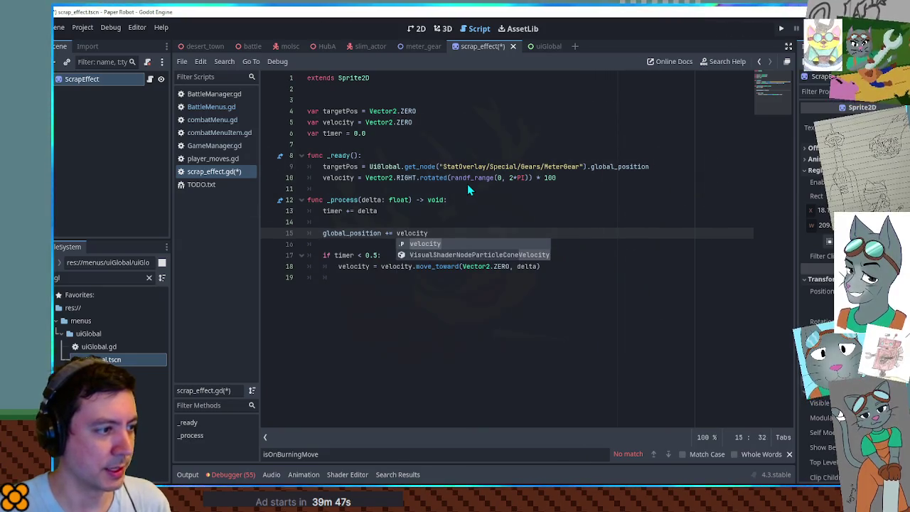
pyautogui.write(' * delta')
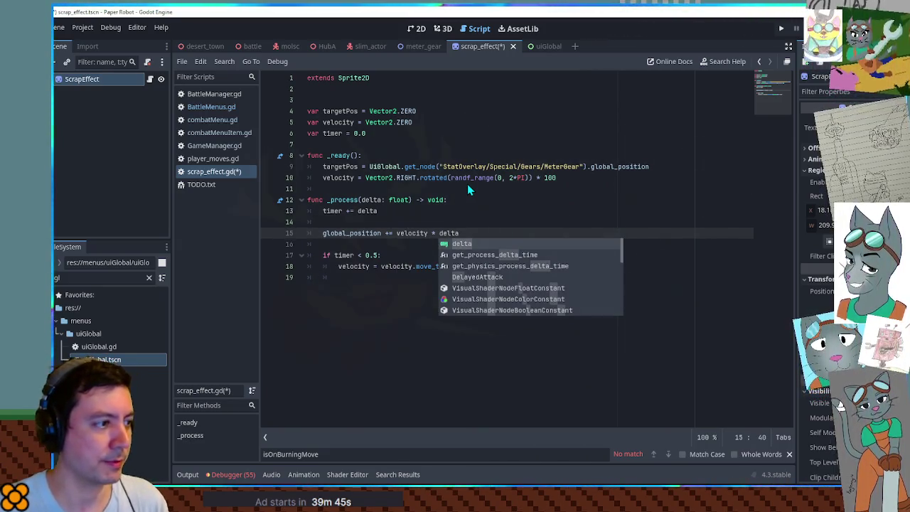
pyautogui.press('Escape')
pyautogui.press('Up')
pyautogui.hotkey('ctrl', 'shift', 'k')
pyautogui.press('Down')
pyautogui.hotkey('ctrl', 'shift', 'k')
pyautogui.press('Down')
pyautogui.press('Down')
# Start an elif timer < 3.0: branch whose body begins with velocity
pyautogui.press('Tab')
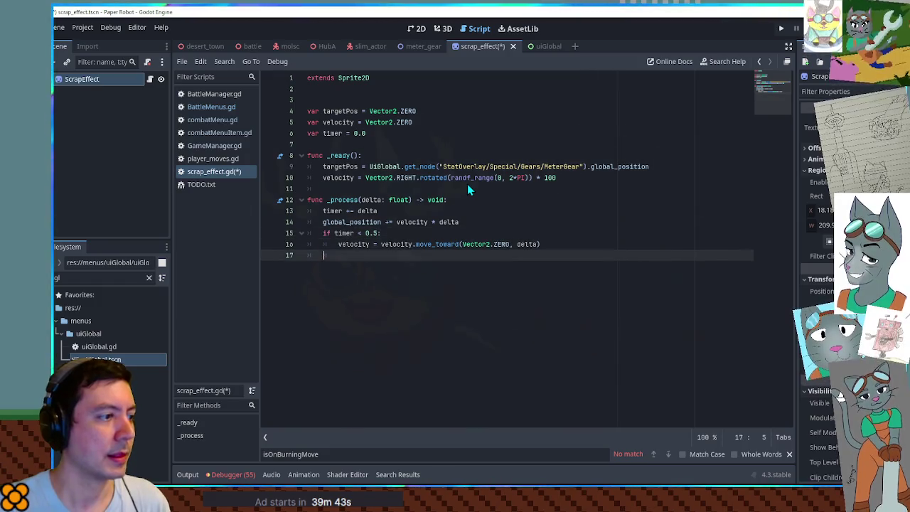
pyautogui.press('BackSpace')
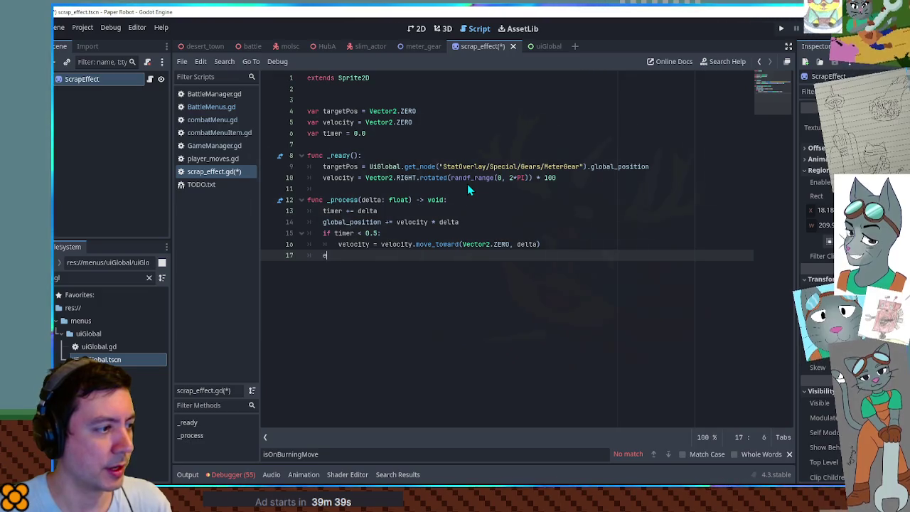
pyautogui.write('elif timer')
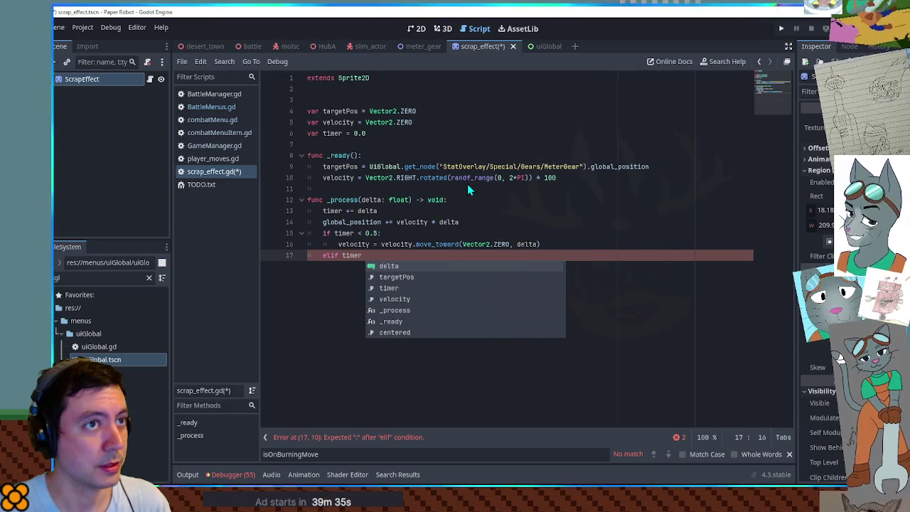
pyautogui.press('BackSpace')
pyautogui.press('BackSpace')
pyautogui.press('BackSpace')
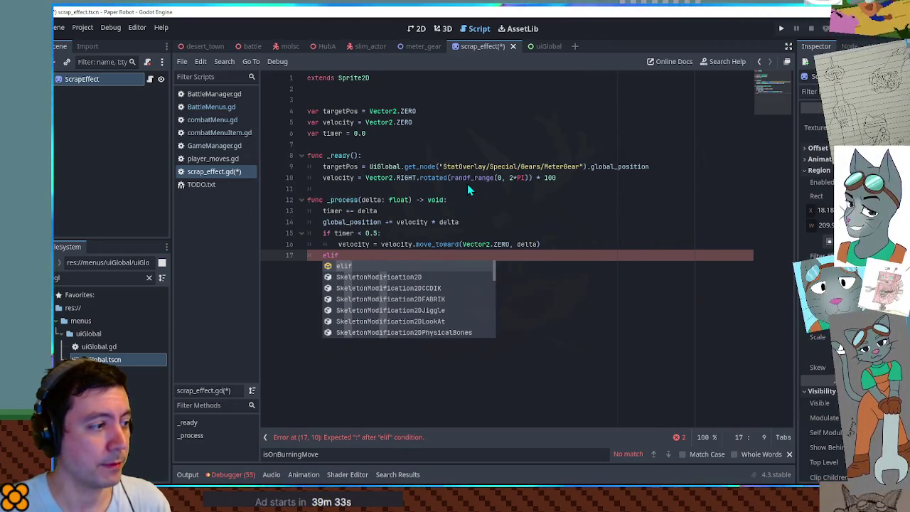
pyautogui.write(' timer ')
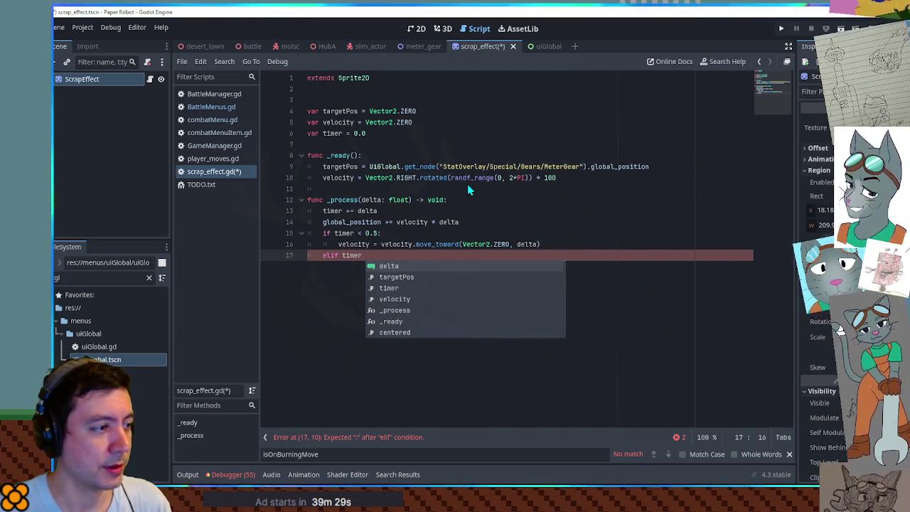
pyautogui.write('< 3.0:')
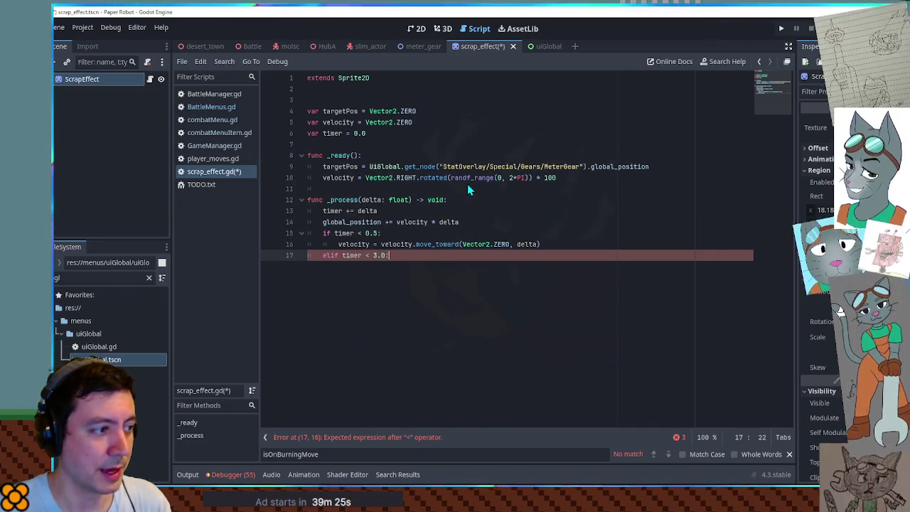
pyautogui.press('Return')
pyautogui.write('velo')
pyautogui.press('Return')
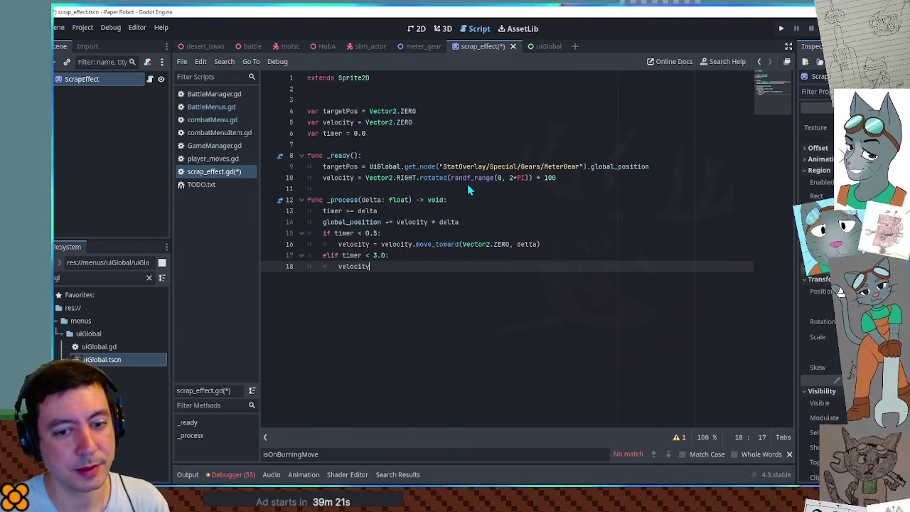
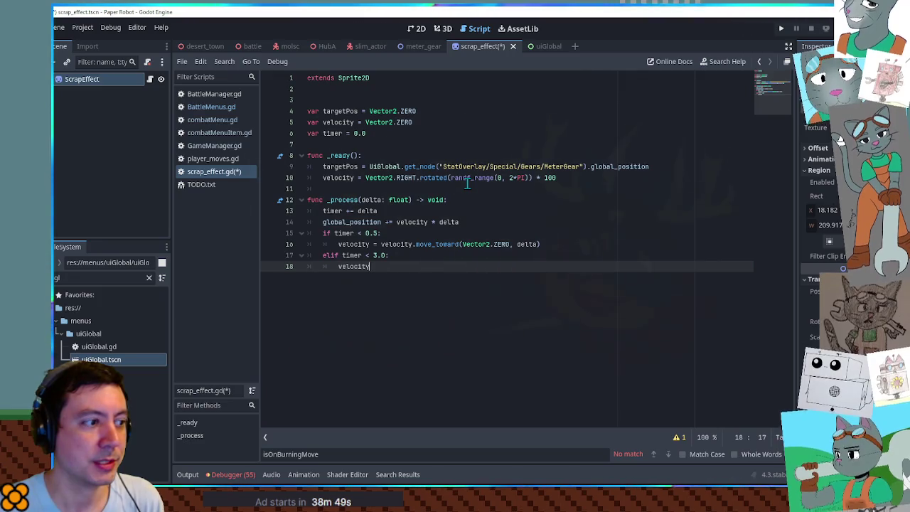
# Insert a line above velocity.move_toward computing (targetPos - global_position).normalized()
pyautogui.write(' = velocity.')
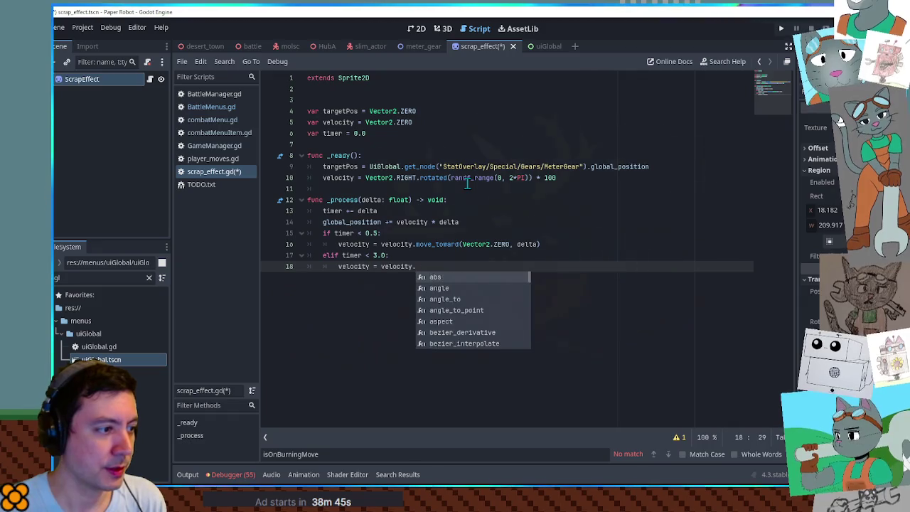
pyautogui.write('move')
pyautogui.press('Return')
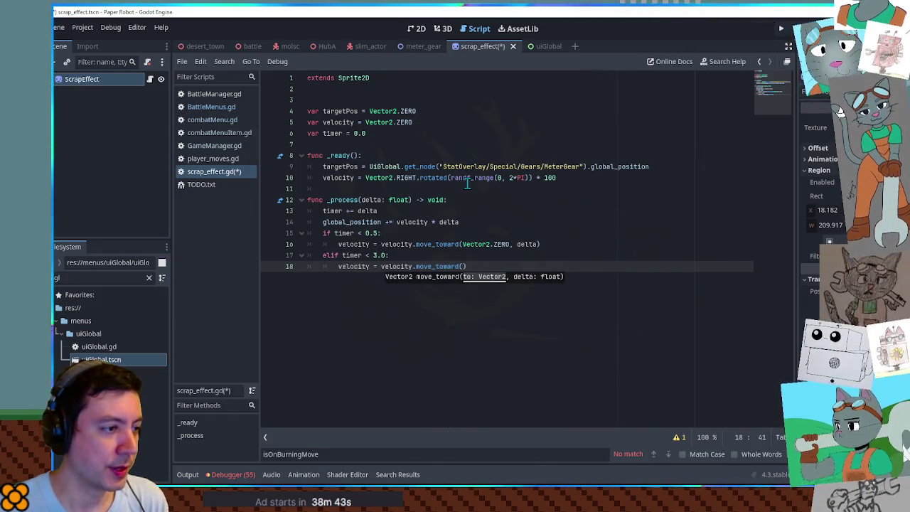
pyautogui.hotkey('ctrl', 'shift', 'Return')
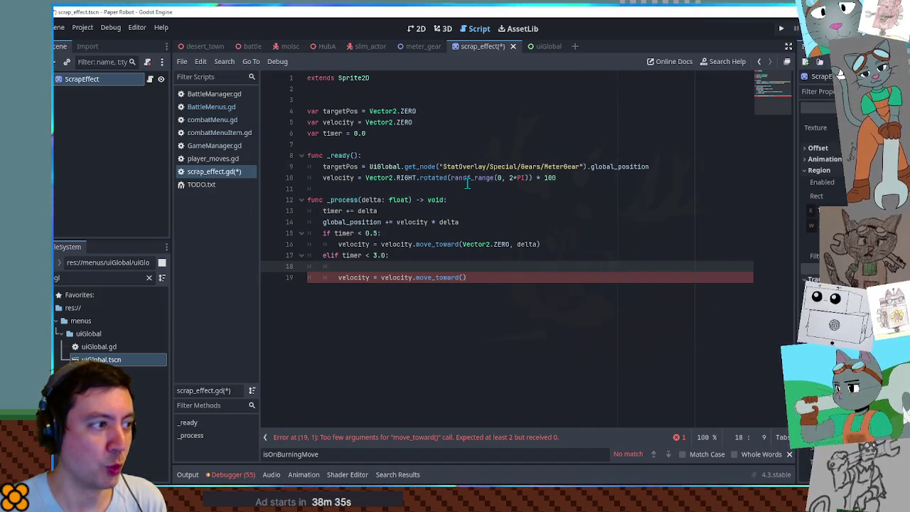
pyautogui.doubleClick(338, 166)
pyautogui.hotkey('ctrl', 'c')
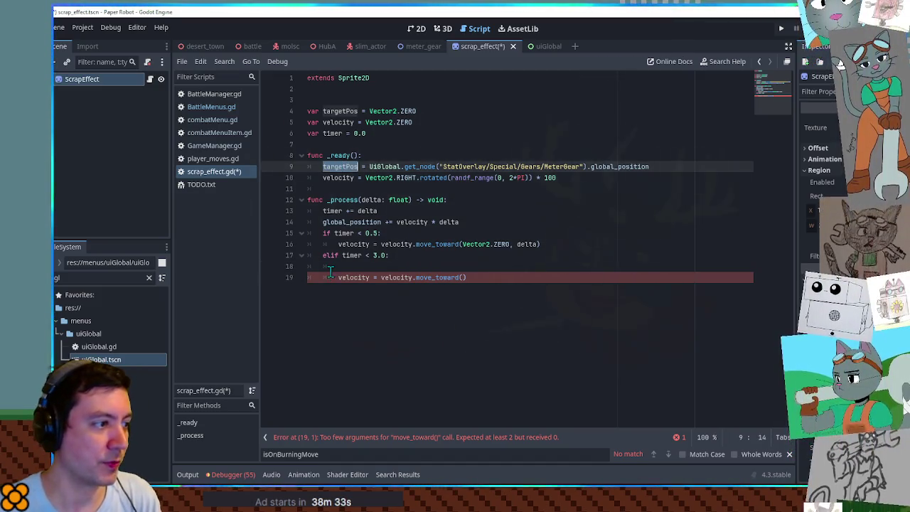
pyautogui.click(351, 267)
pyautogui.write('(')
pyautogui.hotkey('ctrl', 'v')
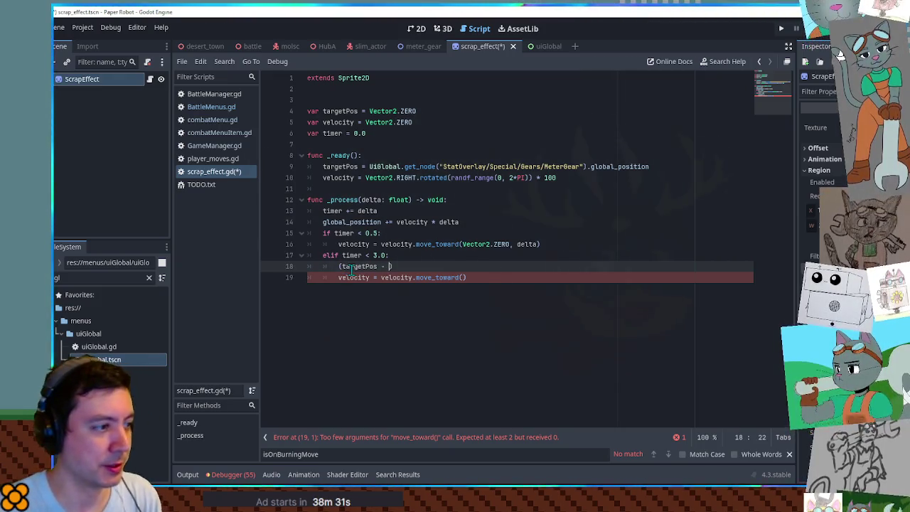
pyautogui.write('_positi')
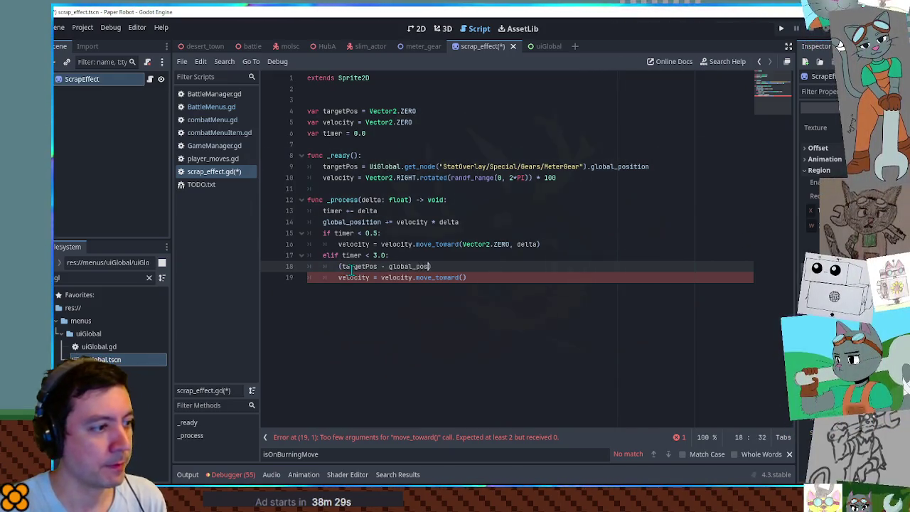
pyautogui.write('on)')
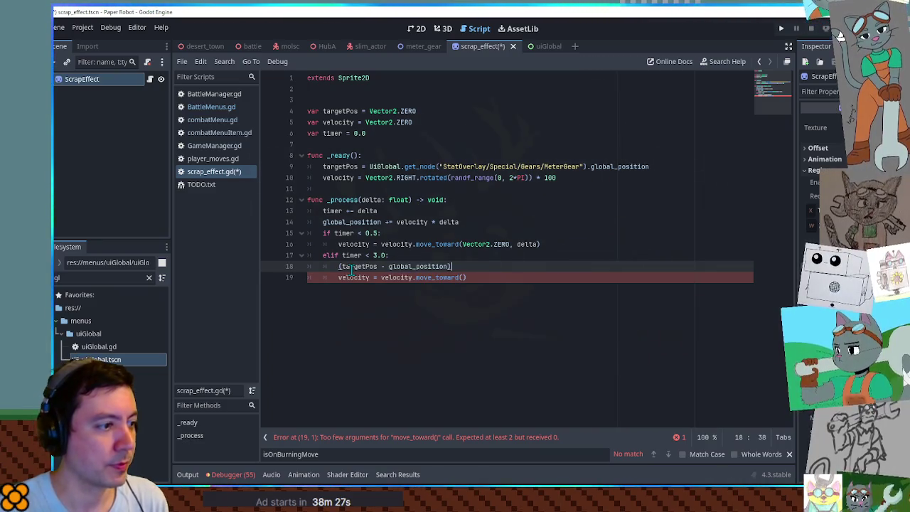
pyautogui.write('.nor')
pyautogui.press('Return')
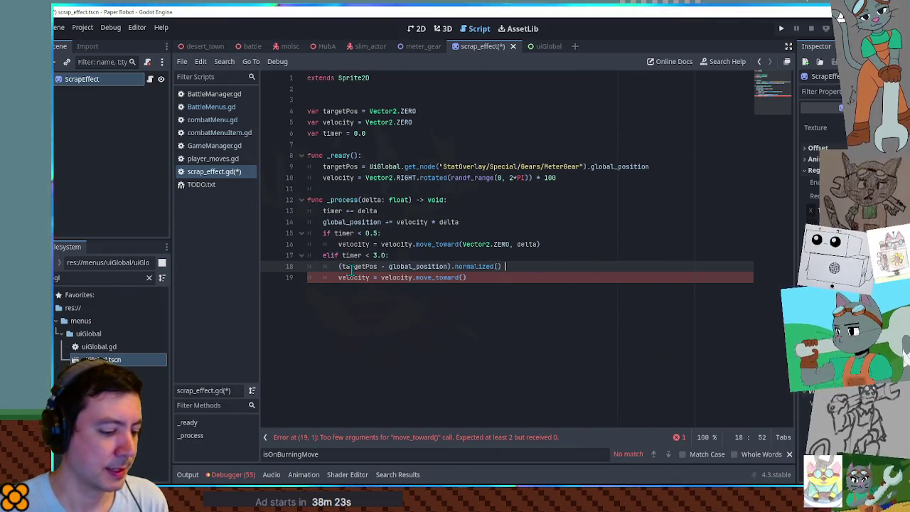
pyautogui.press('BackSpace')
pyautogui.press('BackSpace')
pyautogui.press('BackSpace')
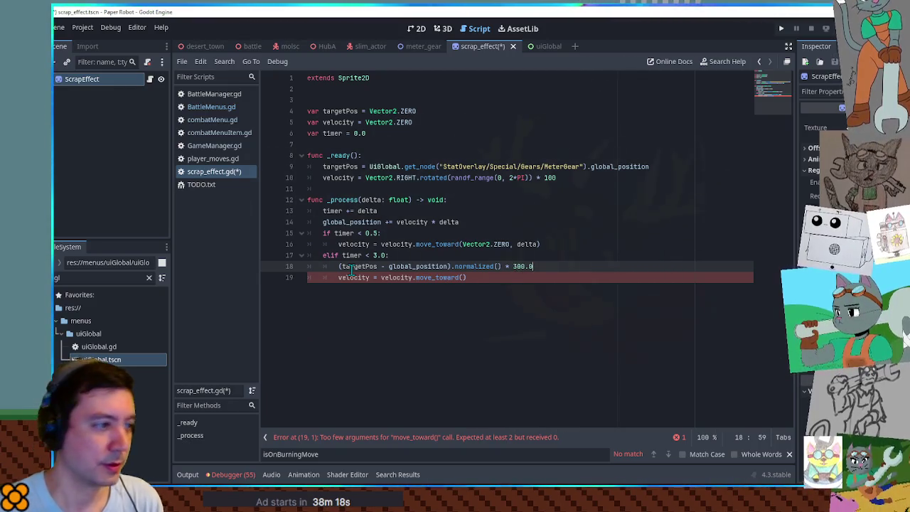
# Declare it as var targetVel at speed 300 and move velocity toward targetVel by delta * 200.0
pyautogui.press('Home')
pyautogui.write('var target')
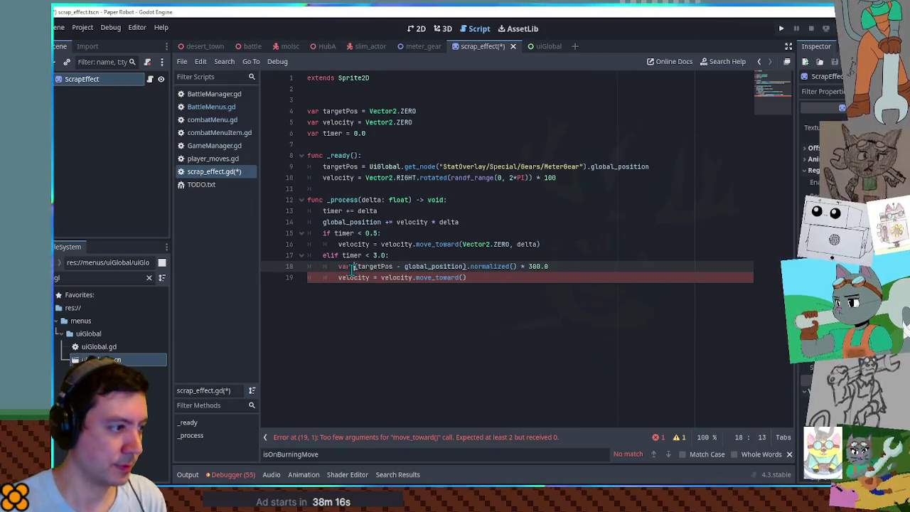
pyautogui.write('Vel = (')
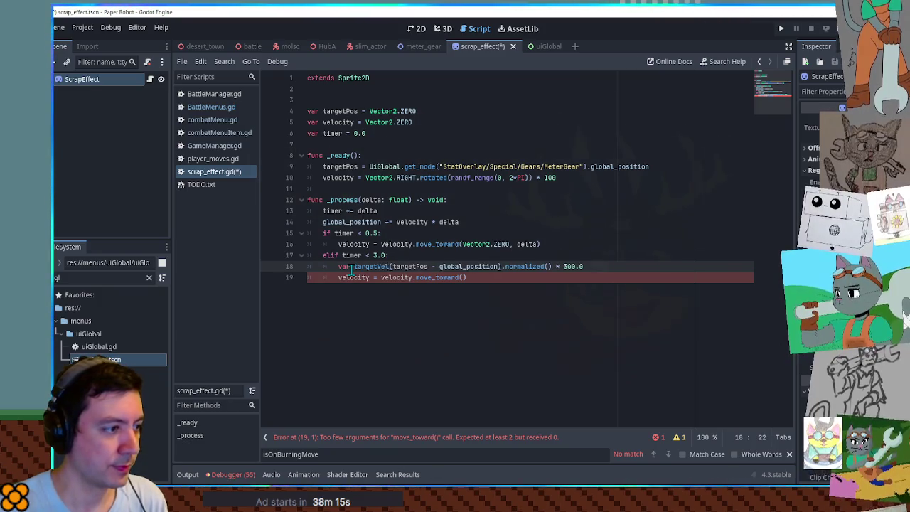
pyautogui.click(350, 268)
pyautogui.doubleClick(374, 266)
pyautogui.hotkey('ctrl', 'c')
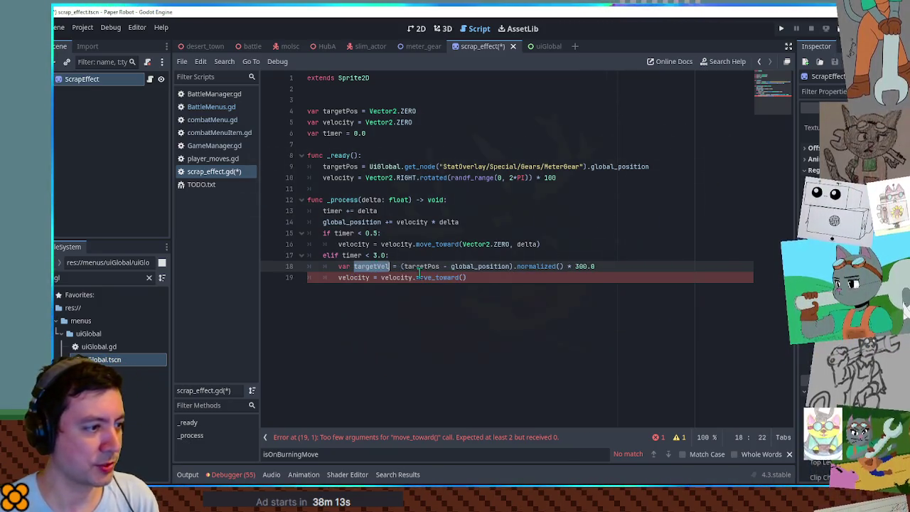
pyautogui.click(464, 277)
pyautogui.hotkey('ctrl', 'v')
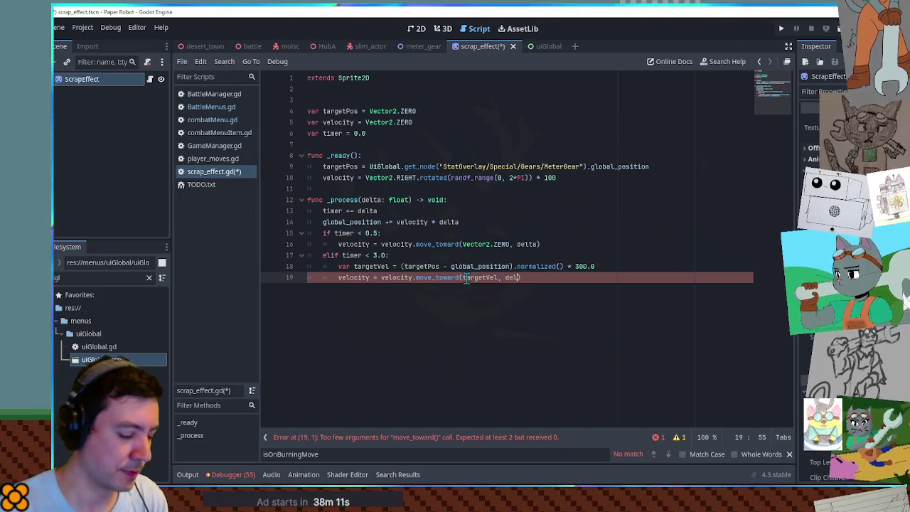
pyautogui.write('ta)')
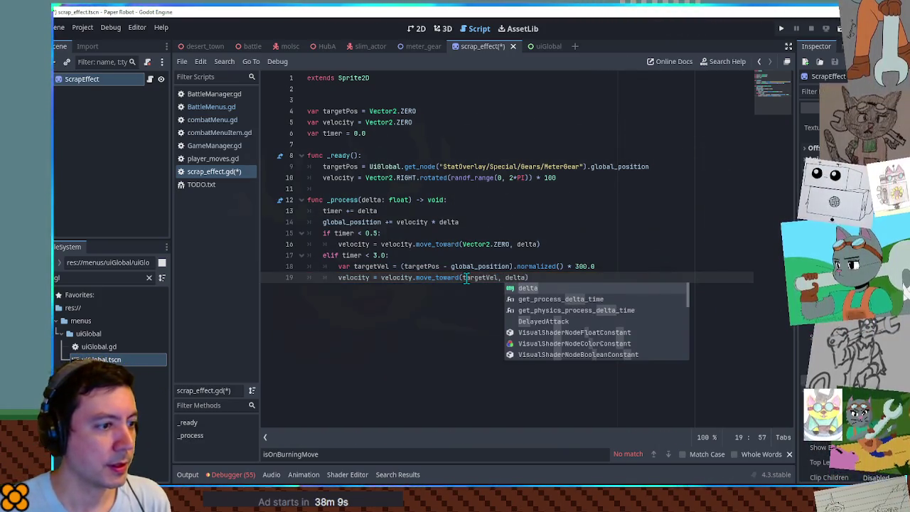
pyautogui.write(' *')
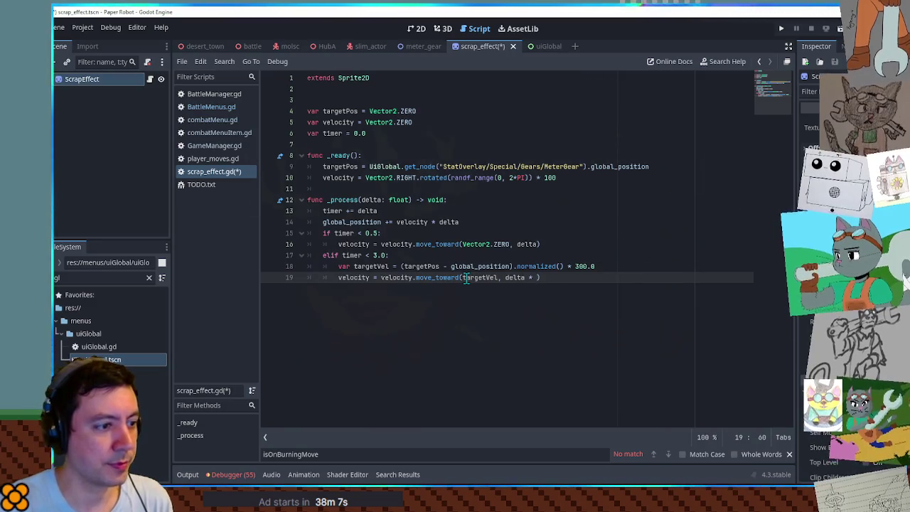
pyautogui.write('200.0')
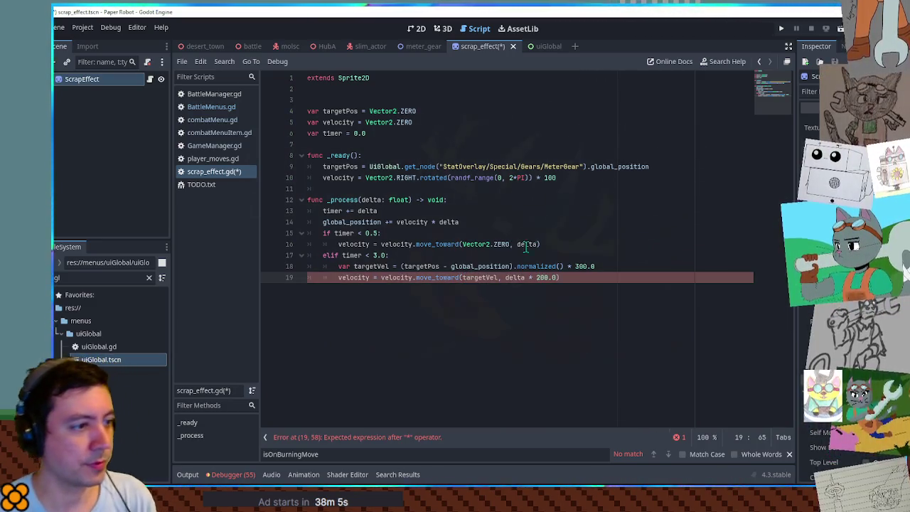
# Scale line 16's velocity easing by delta * 100.0 and save scrap_effect.gd
pyautogui.click(538, 244)
pyautogui.write('* 100.0')
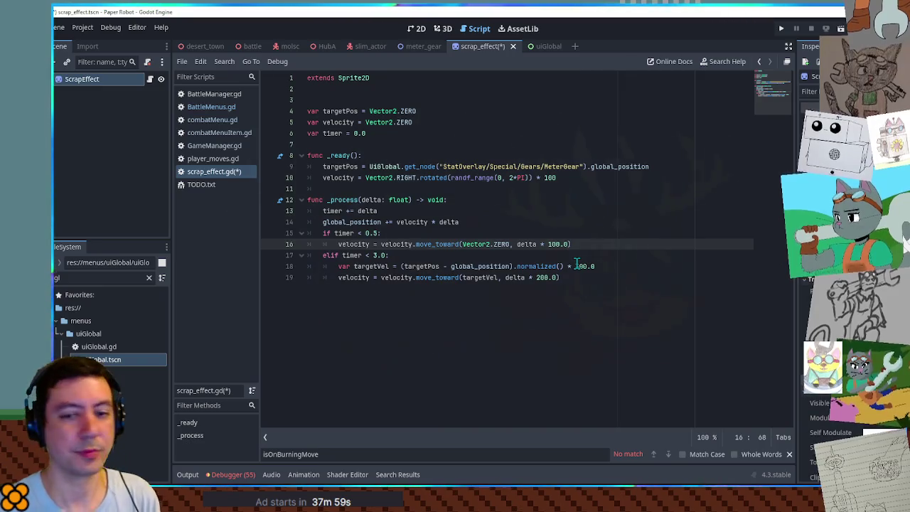
pyautogui.click(622, 203)
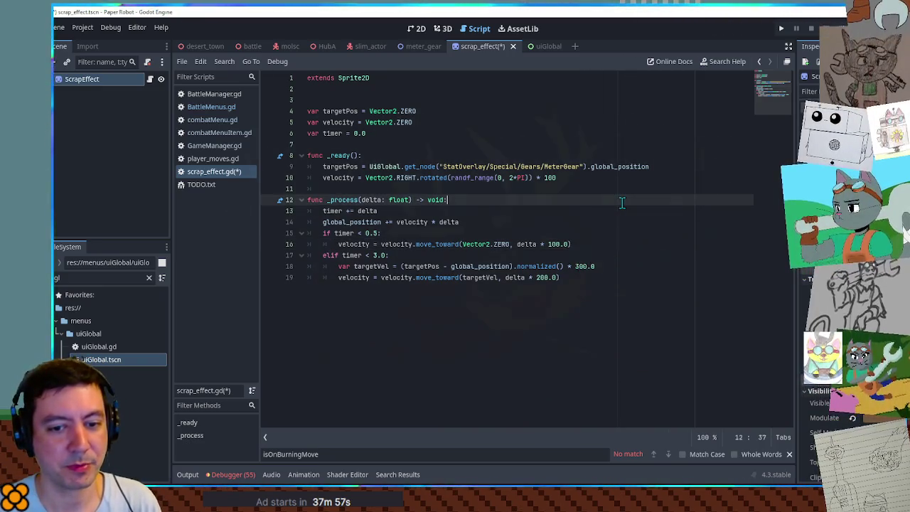
pyautogui.click(635, 278)
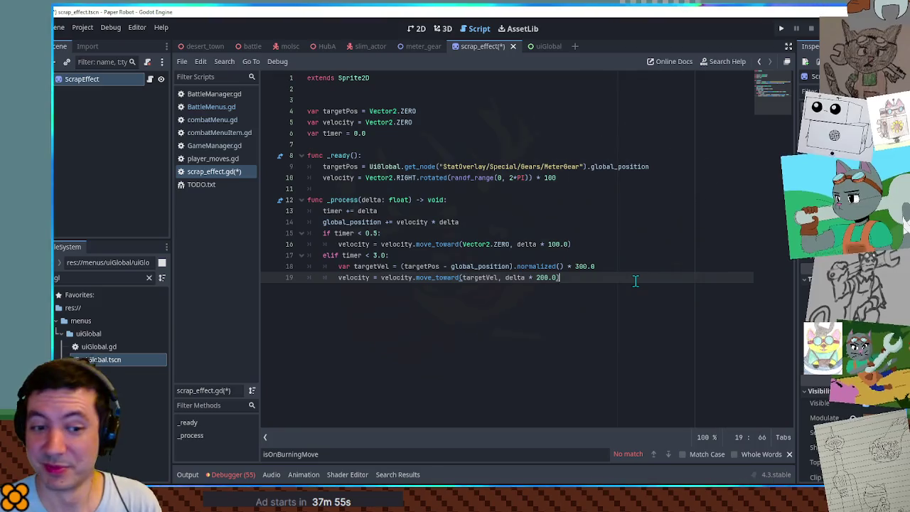
pyautogui.hotkey('ctrl', 's')
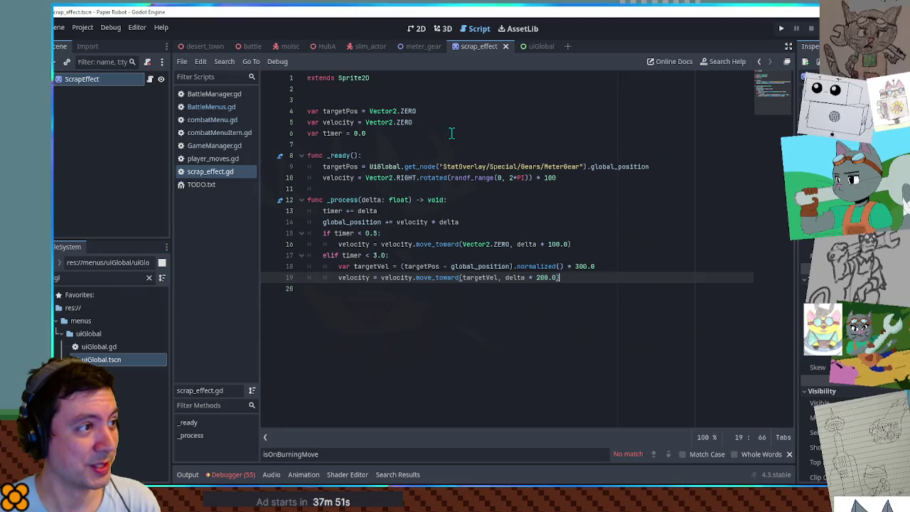
# Filter the FileSystem for scrap_effect.tscn, close combatMenu.gd and switch to BattleMenus.gd
pyautogui.click(94, 278)
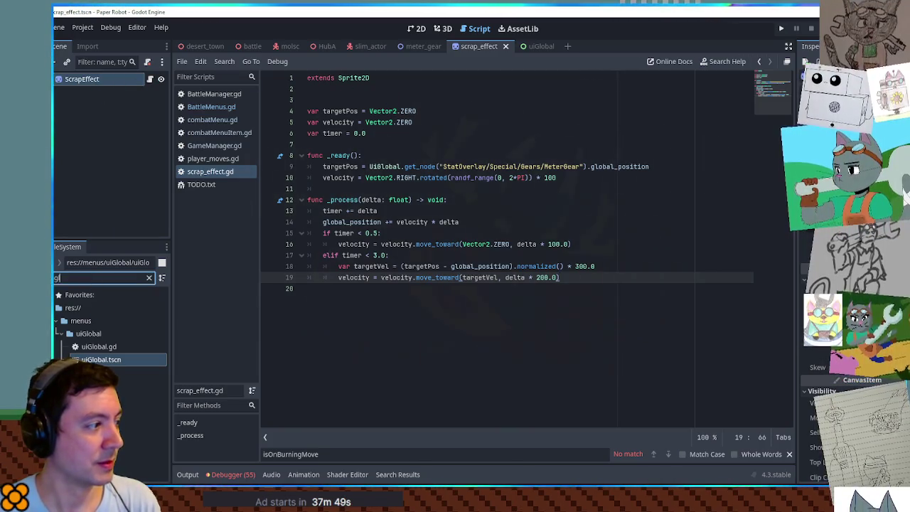
pyautogui.press('BackSpace')
pyautogui.press('BackSpace')
pyautogui.write('scrap effe')
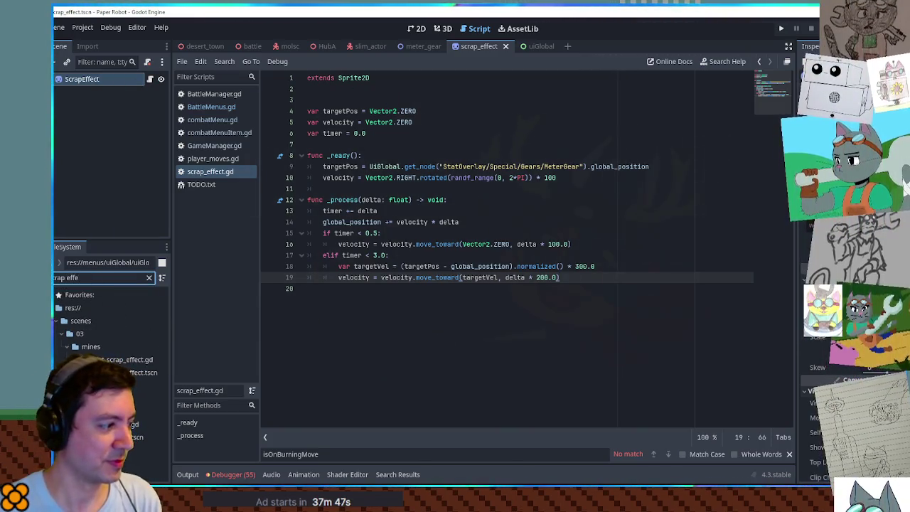
pyautogui.click(131, 437)
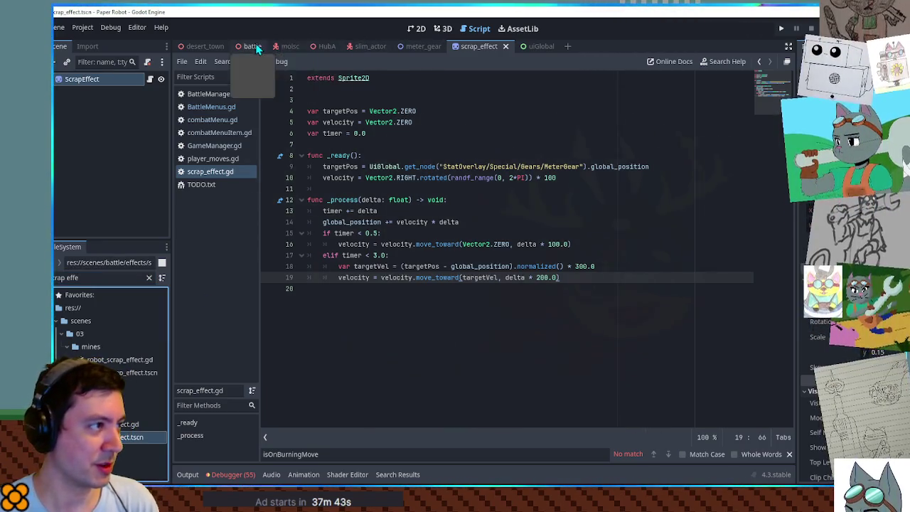
pyautogui.middleClick(213, 118)
pyautogui.click(213, 108)
# Replace the isOnScrapMove pass with var scrapPath := the scrap_effect scene path and a for i in 5: loop
pyautogui.doubleClick(381, 178)
pyautogui.click(421, 182)
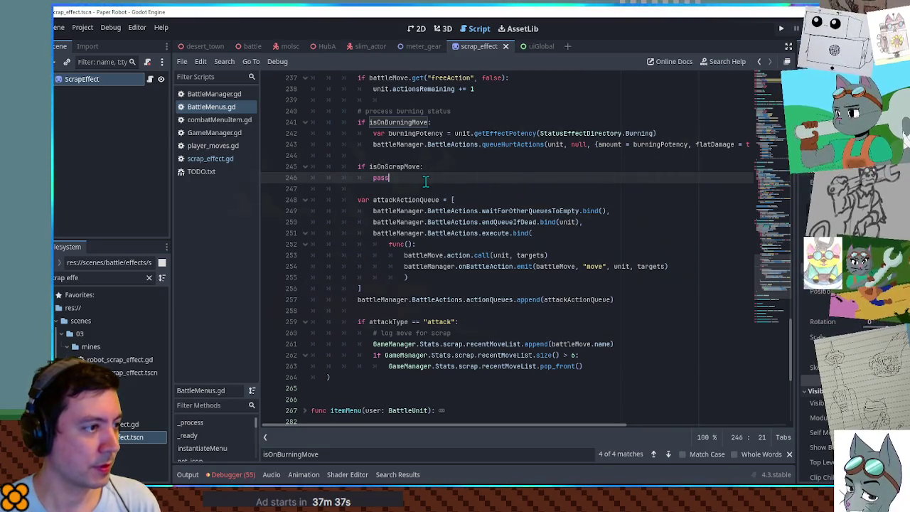
pyautogui.press('BackSpace')
pyautogui.press('BackSpace')
pyautogui.press('BackSpace')
pyautogui.write('var scrapPat := ')
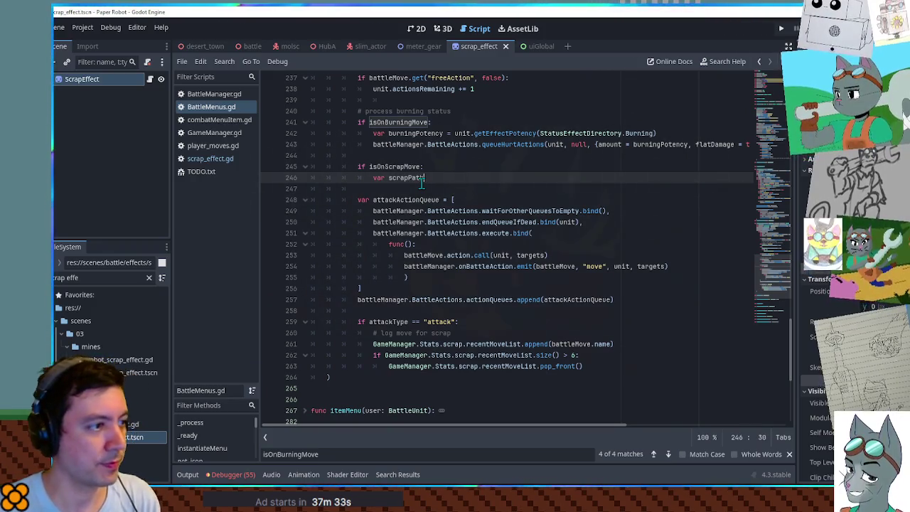
pyautogui.write('"')
pyautogui.press('Return')
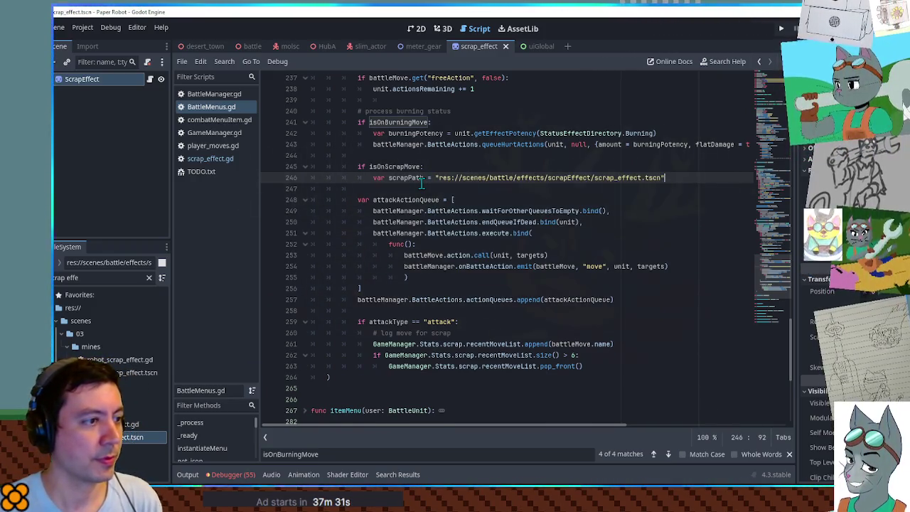
pyautogui.press('Return')
pyautogui.write('for i')
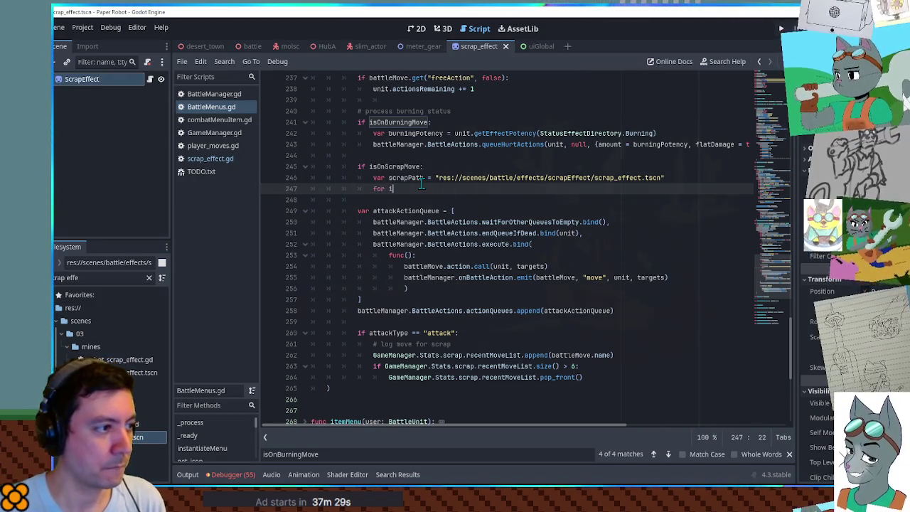
pyautogui.write(' in 5:')
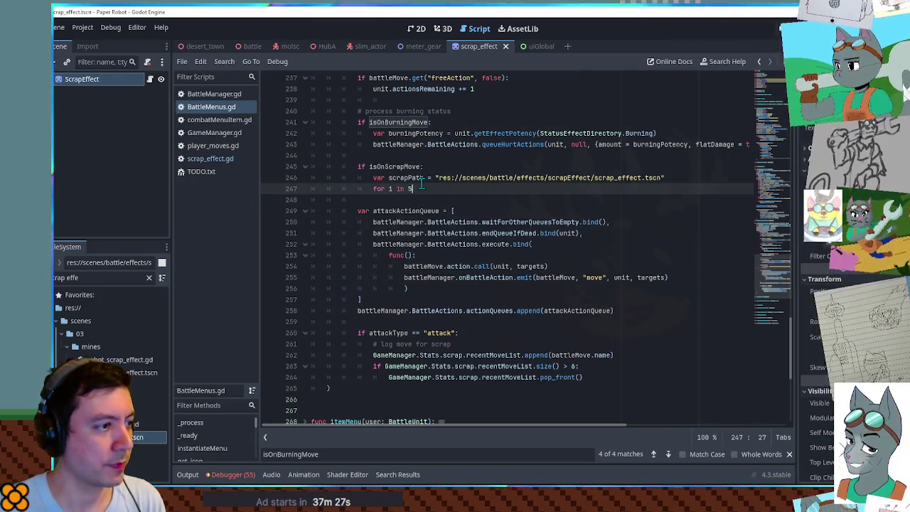
pyautogui.press('Return')
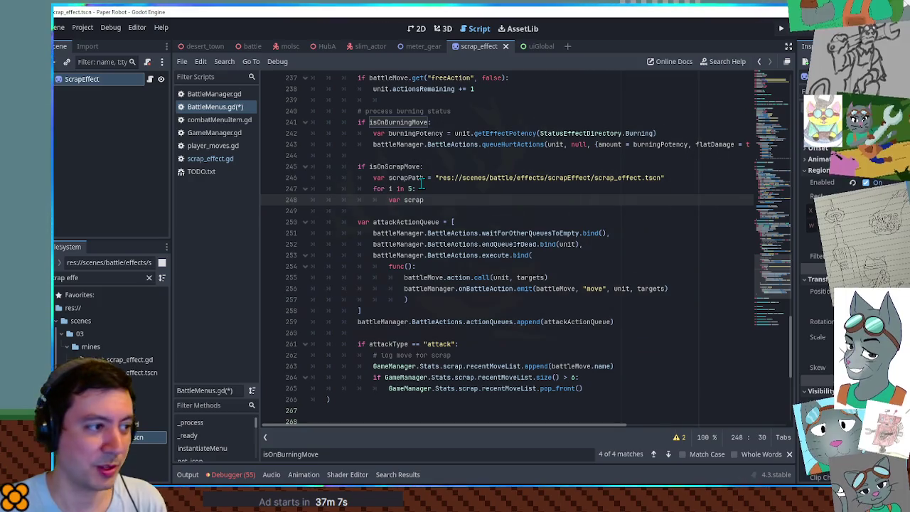
# Load scrapPath inside the loop, add it via battleManager.add_child(scrap), and save BattleMenus.gd
pyautogui.hotkey('ctrl', 'v')
pyautogui.hotkey('ctrl', 'z')
pyautogui.write('Path')
pyautogui.press('Return')
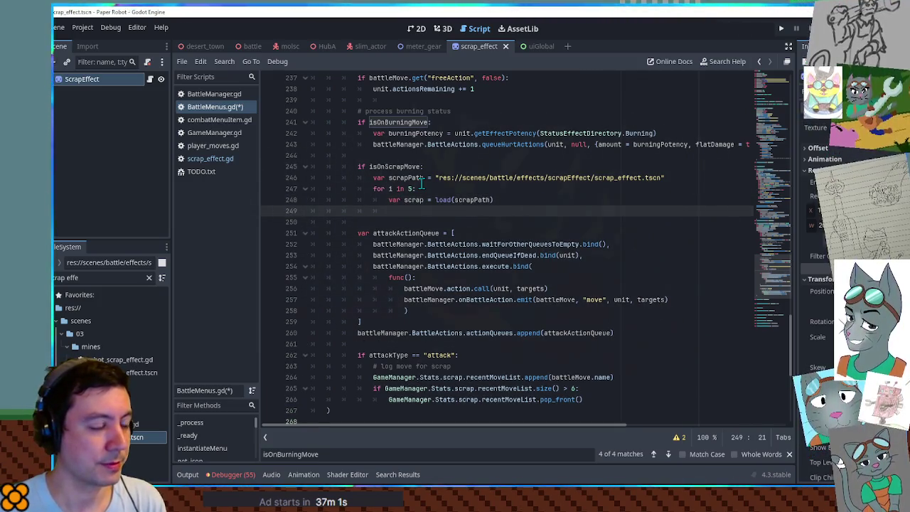
pyautogui.press('BackSpace')
pyautogui.press('BackSpace')
pyautogui.press('BackSpace')
pyautogui.write('hild')
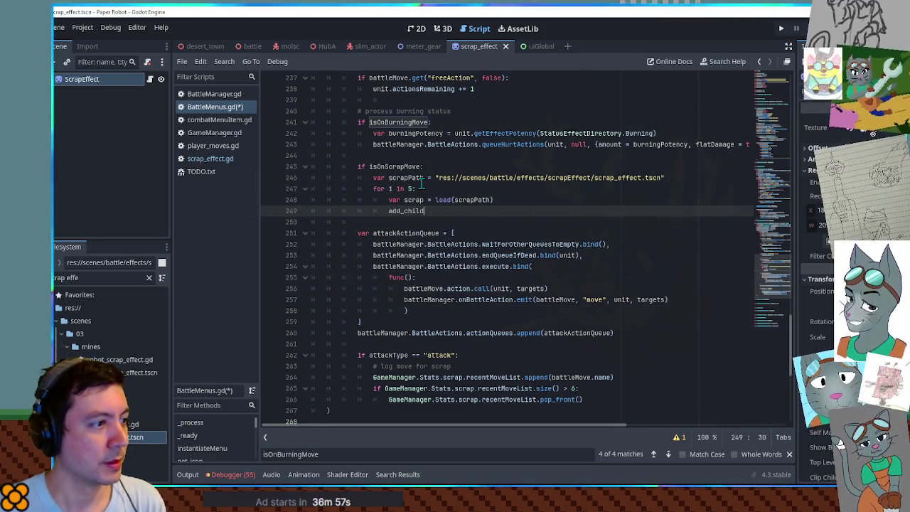
pyautogui.hotkey('ctrl', 'BackSpace')
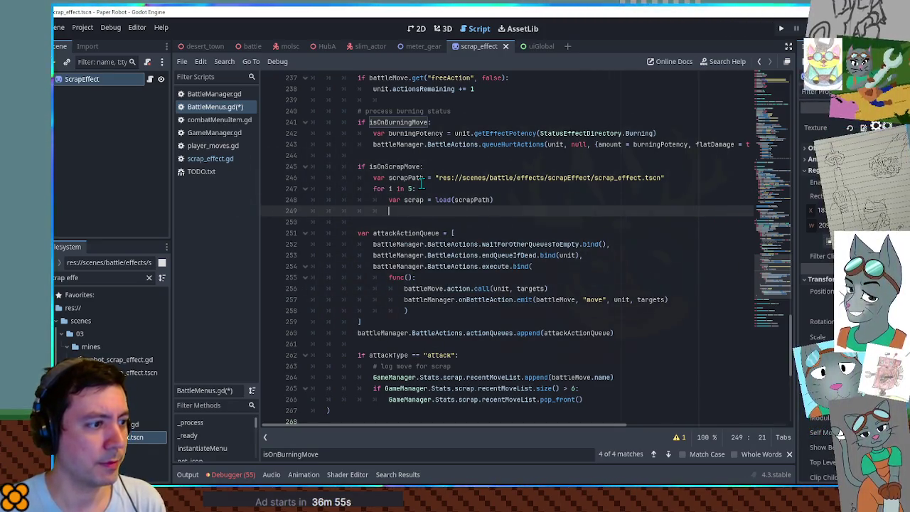
pyautogui.write('battleManager.a')
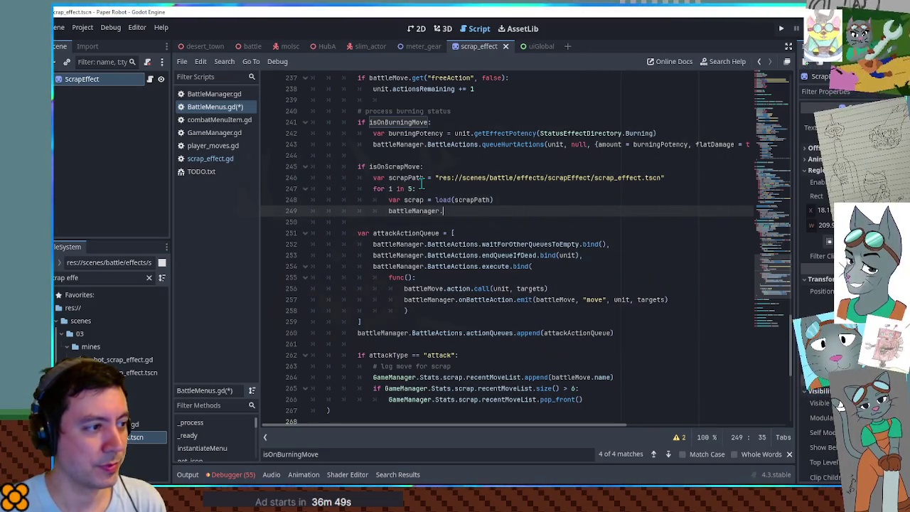
pyautogui.write('dd_child(scrap')
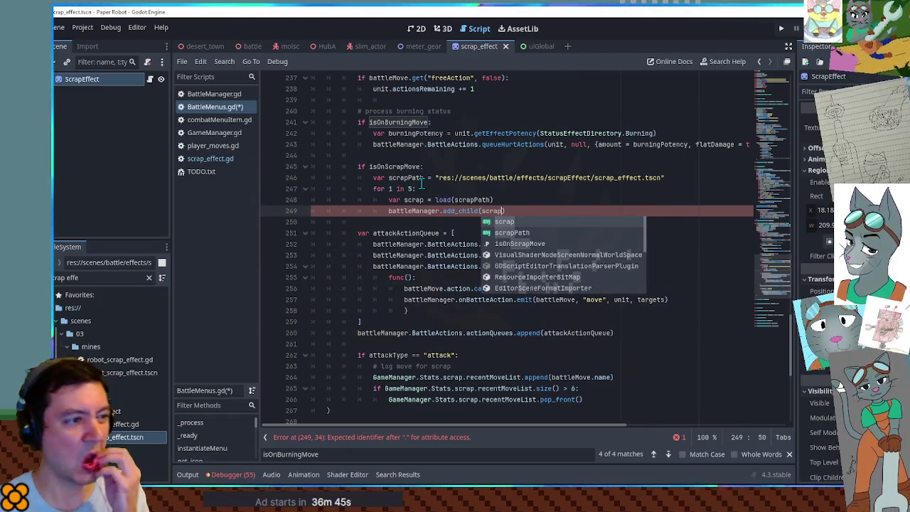
pyautogui.write(')')
pyautogui.hotkey('ctrl', 's')
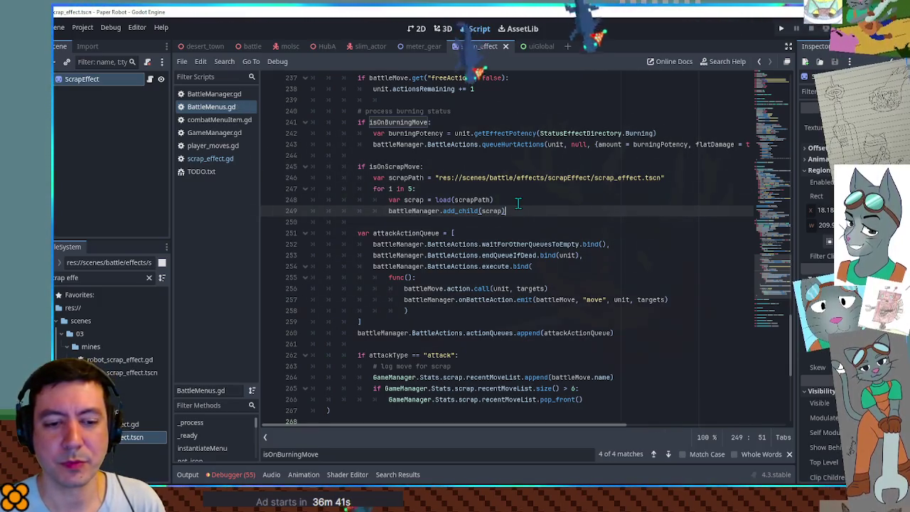
pyautogui.scroll(-2, 462, 213)
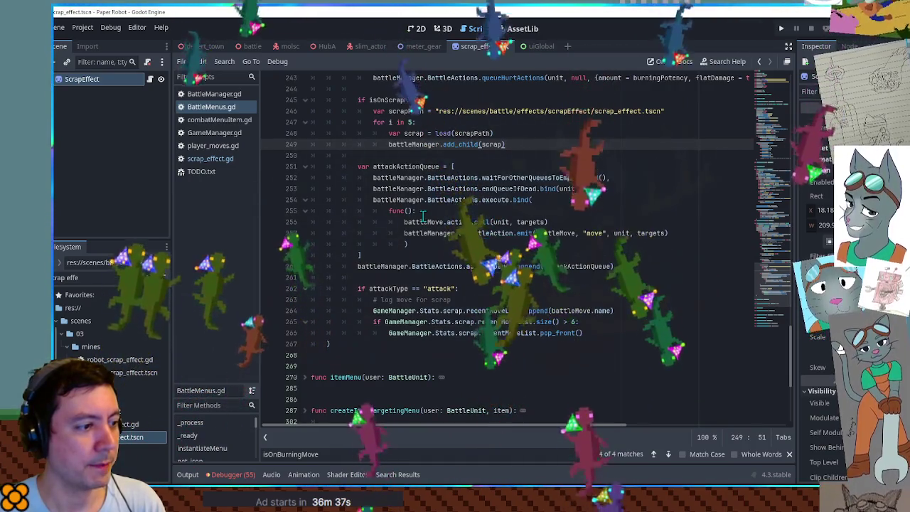
pyautogui.scroll(10, 430, 219)
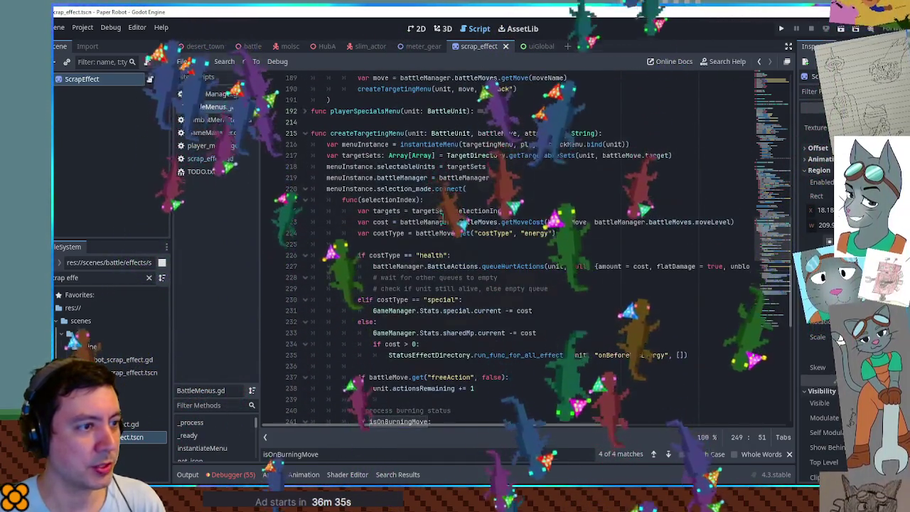
# Search all project files for 'unproject'
pyautogui.scroll(-12, 462, 216)
pyautogui.click(567, 214)
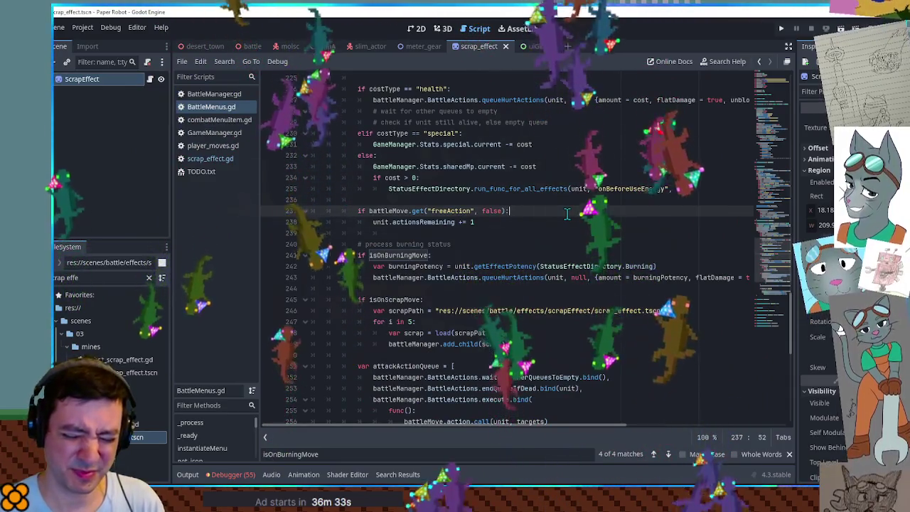
pyautogui.hotkey('ctrl', 'shift', 'f')
pyautogui.write('unproject')
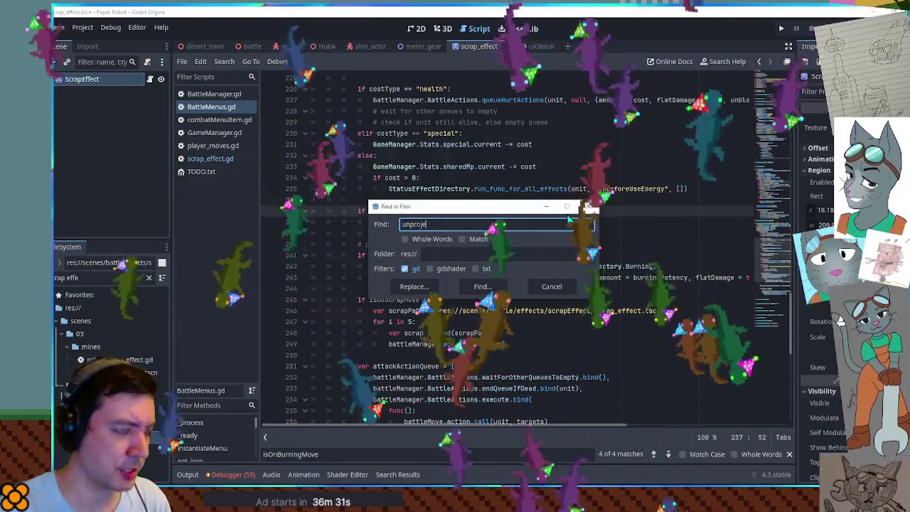
pyautogui.press('Return')
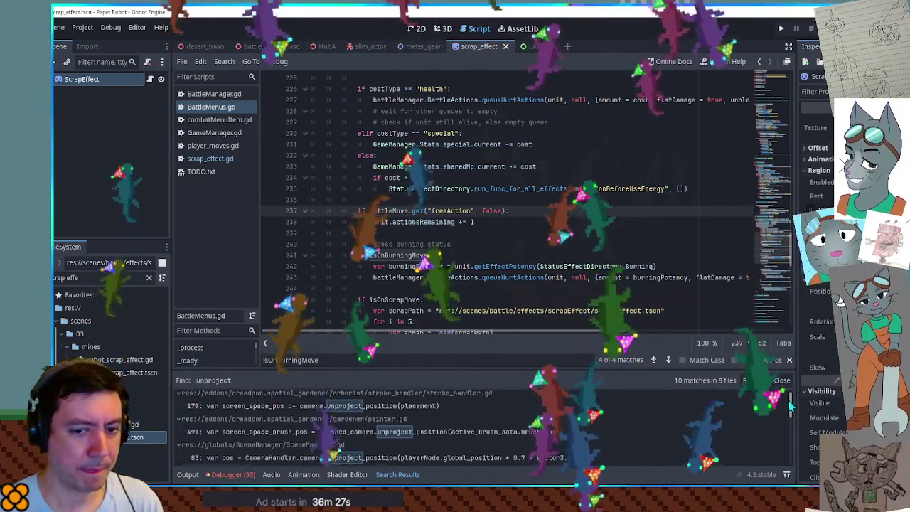
# Copy the camera.unproject_position call from combatMainMenu.gd line 45 and return to BattleMenus.gd
pyautogui.scroll(-5, 361, 451)
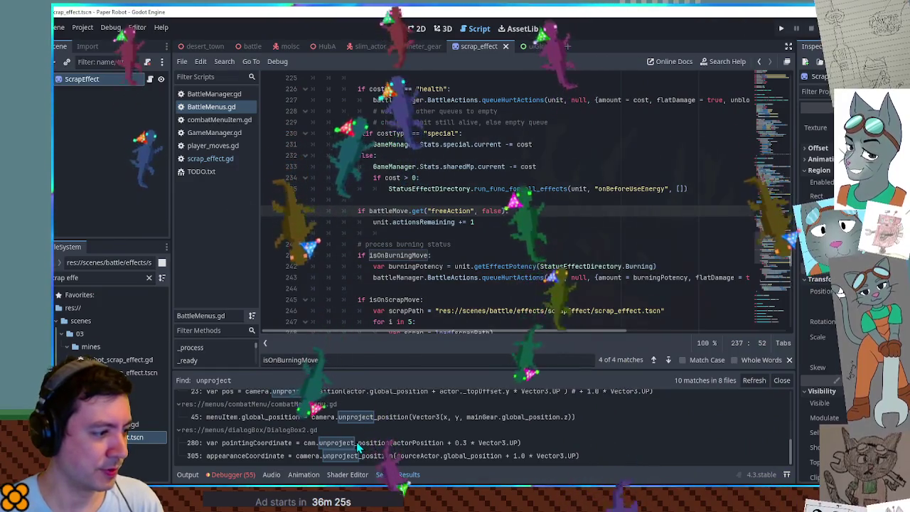
pyautogui.click(359, 445)
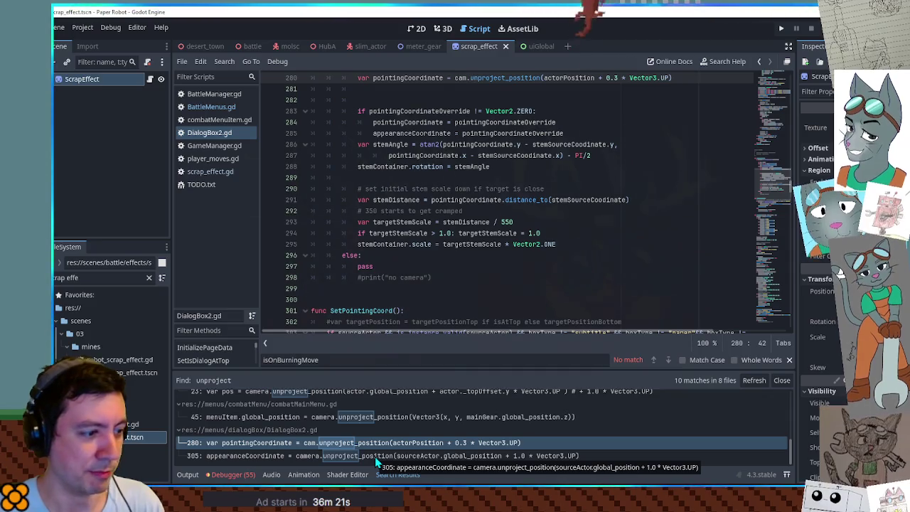
pyautogui.click(368, 418)
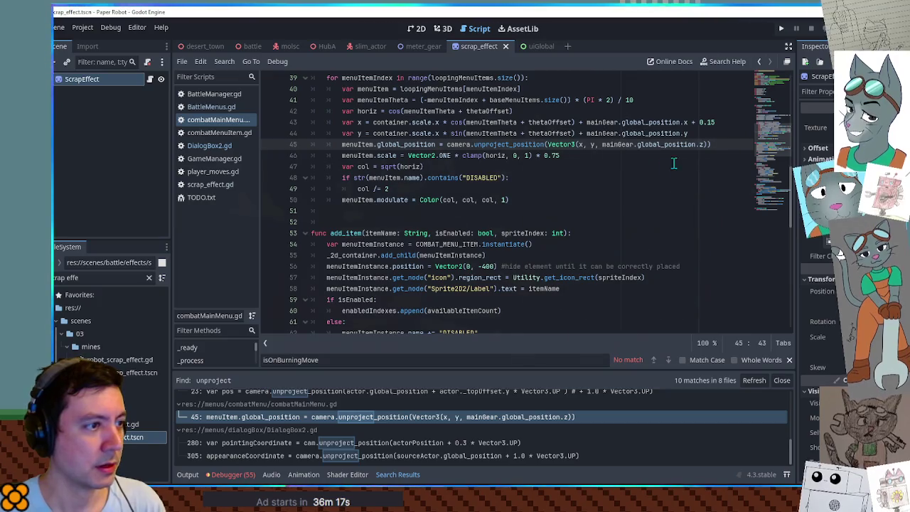
pyautogui.moveTo(711, 144)
pyautogui.mouseDown()
pyautogui.moveTo(342, 146)
pyautogui.moveTo(448, 146)
pyautogui.mouseUp()
pyautogui.hotkey('ctrl', 'c')
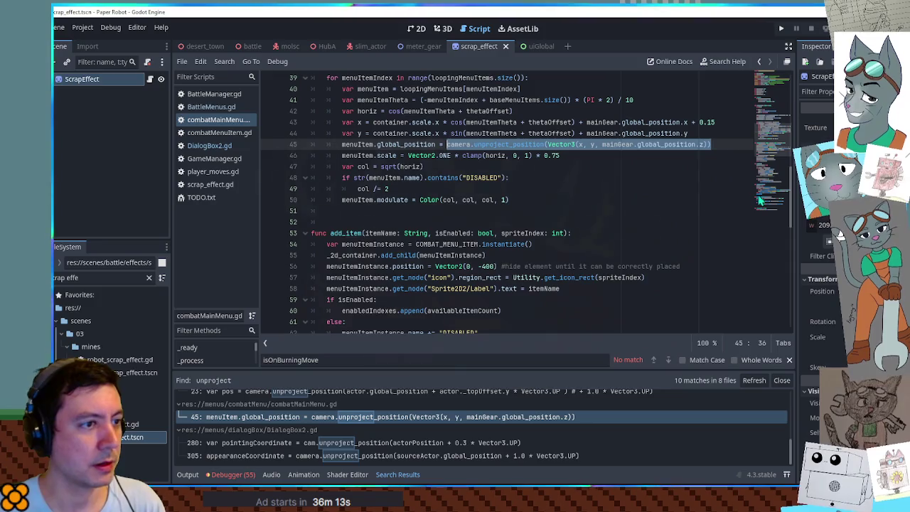
pyautogui.moveTo(773, 131); pyautogui.dragTo(779, 96)
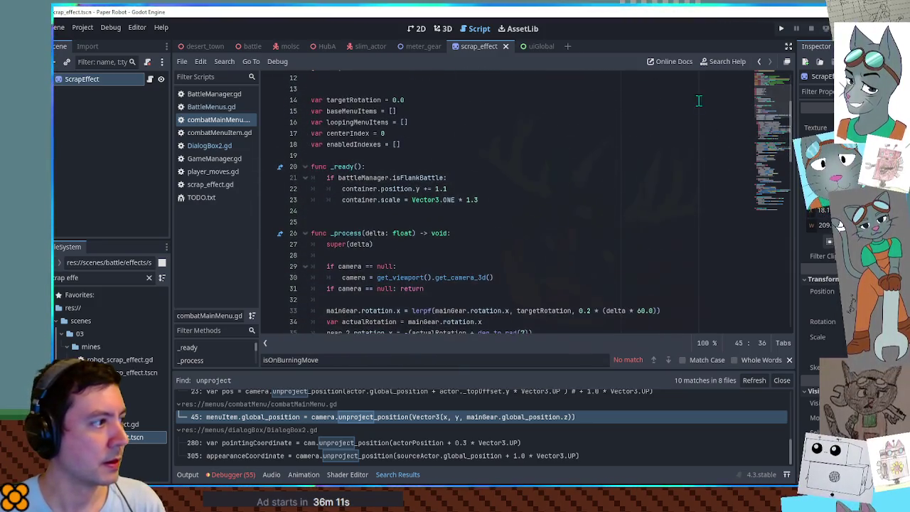
pyautogui.click(211, 107)
# Add var scrapStart = the pasted camera.unproject_position call after the scrapPath line
pyautogui.hotkey('ctrl', 'f')
pyautogui.write('scrap')
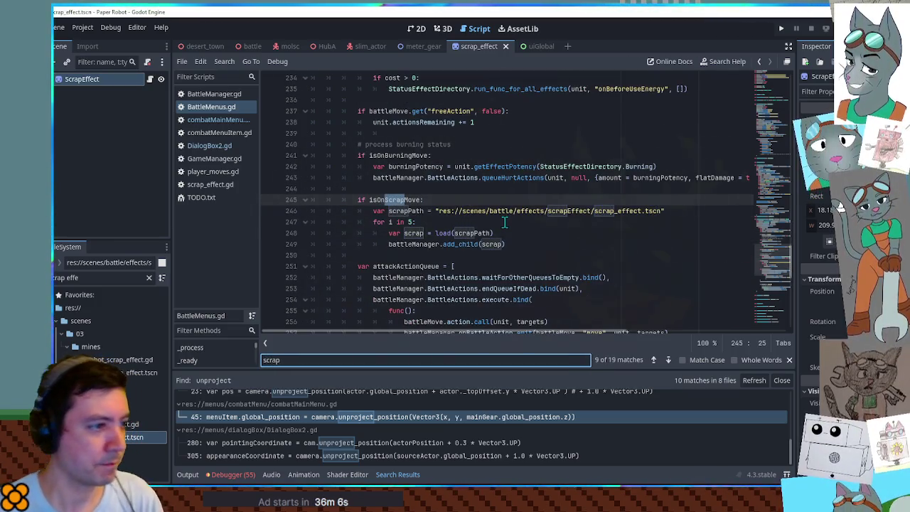
pyautogui.click(668, 211)
pyautogui.press('Return')
pyautogui.hotkey('ctrl', 'v')
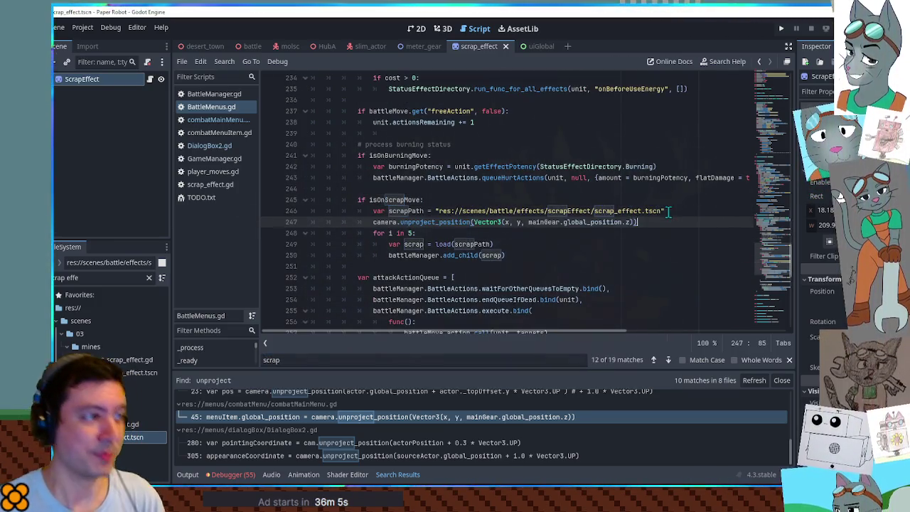
pyautogui.press('Home')
pyautogui.write('var scrapStart')
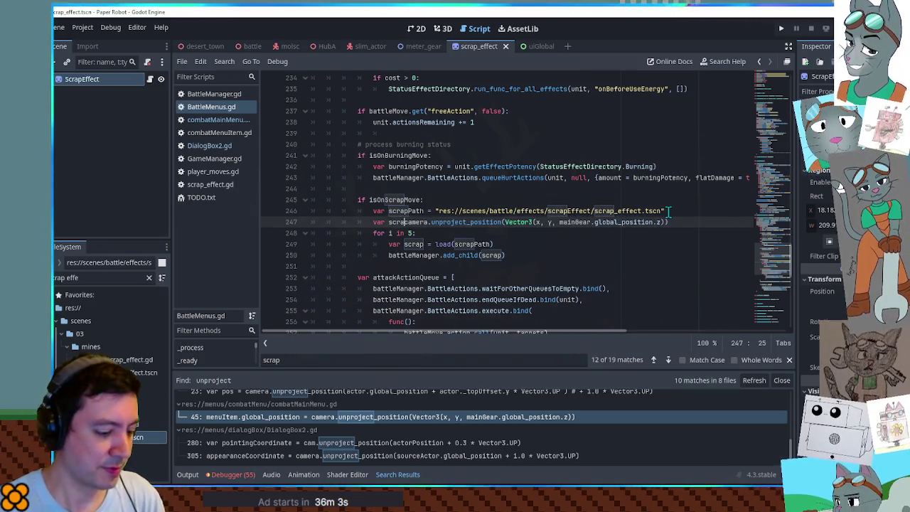
pyautogui.write(' =')
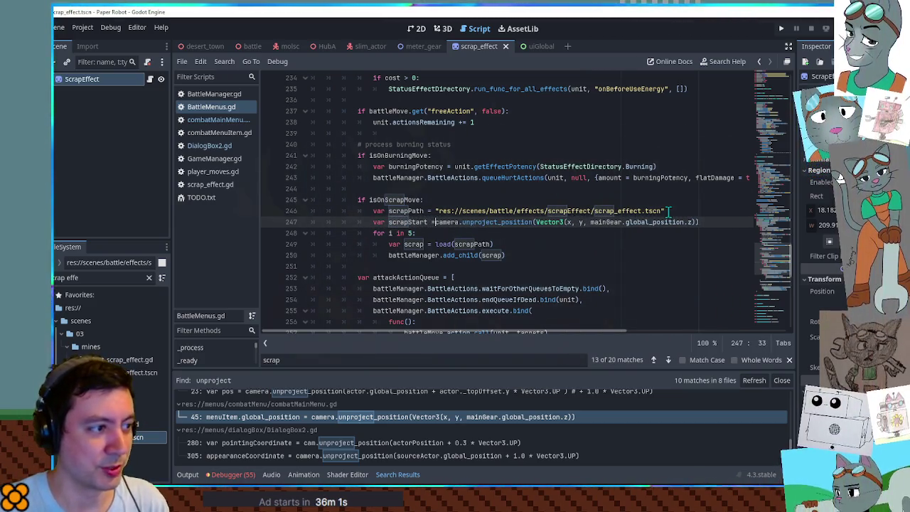
pyautogui.press('End')
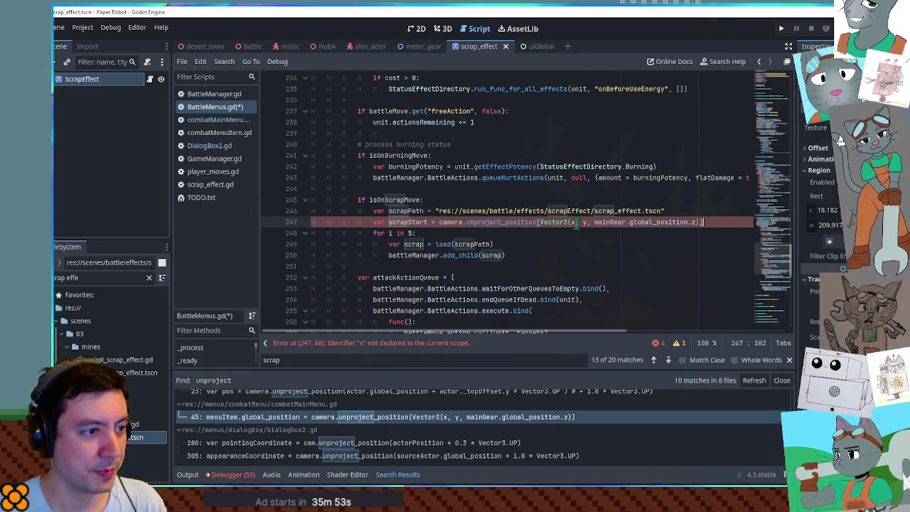
# Pass unit.actor.global_position to unproject_position and begin a global position line after add_child
pyautogui.scroll(2, 535, 228)
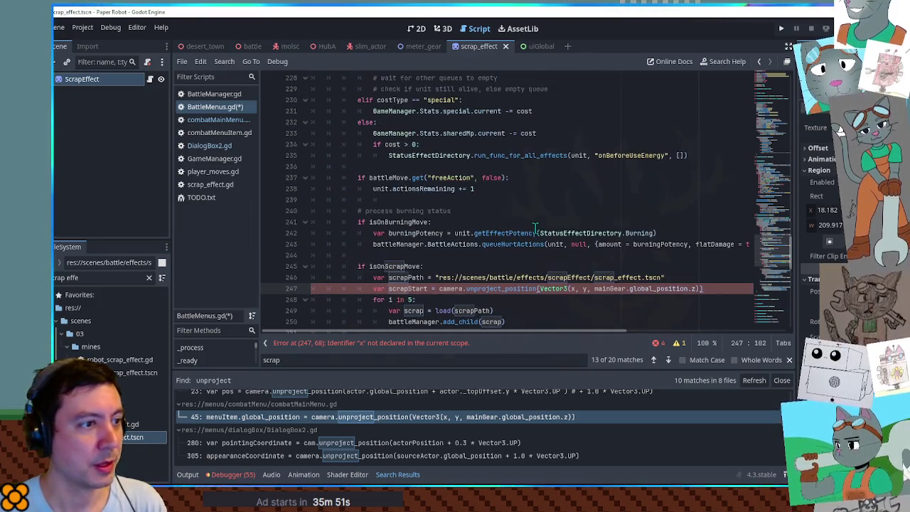
pyautogui.doubleClick(580, 158)
pyautogui.scroll(-2, 597, 260)
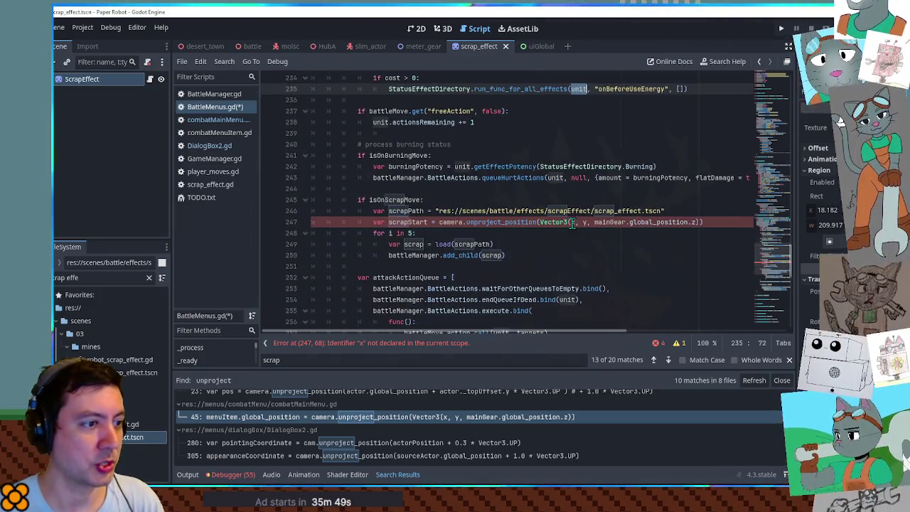
pyautogui.moveTo(542, 222); pyautogui.dragTo(693, 221)
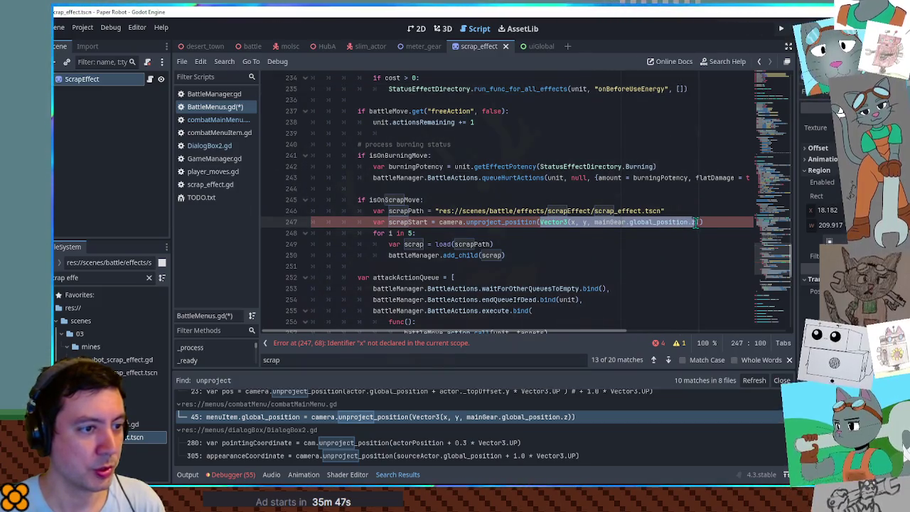
pyautogui.write('unit.actor.')
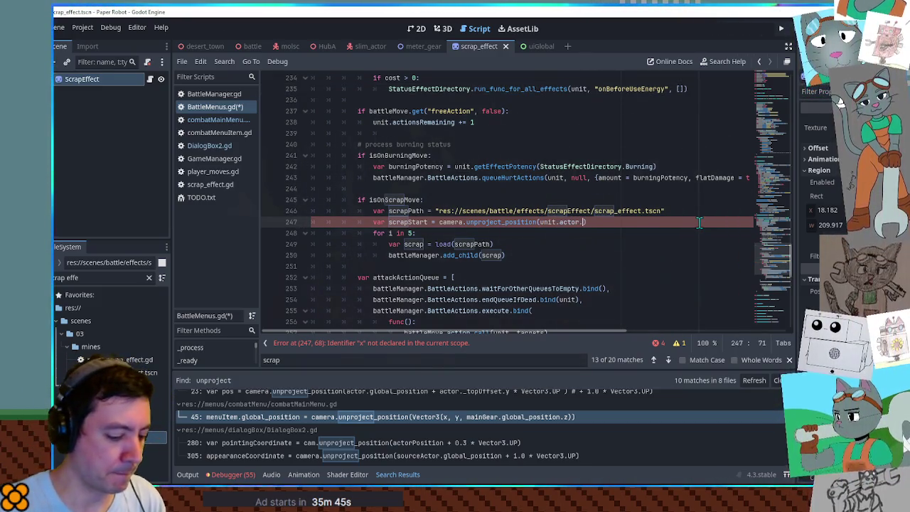
pyautogui.write('global_pos')
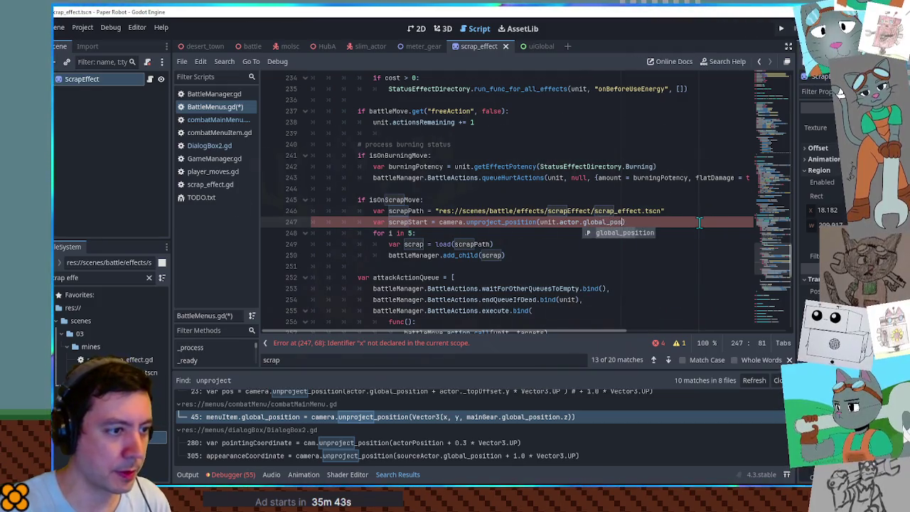
pyautogui.press('Return')
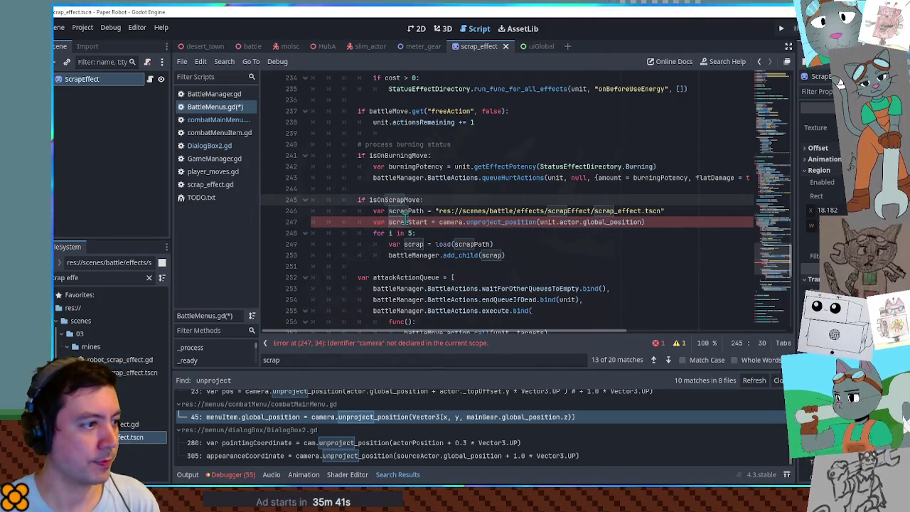
pyautogui.click(527, 254)
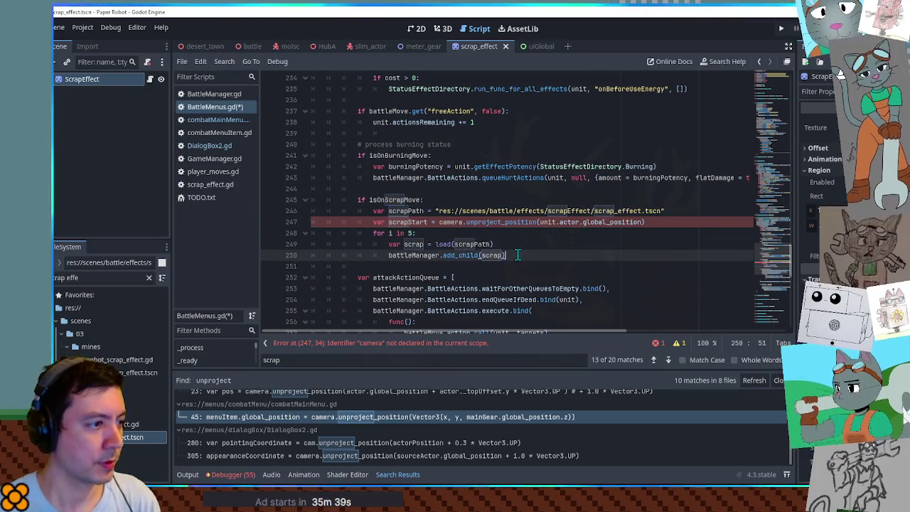
pyautogui.press('Return')
pyautogui.write('scrap.globalPosition = scrapStart')
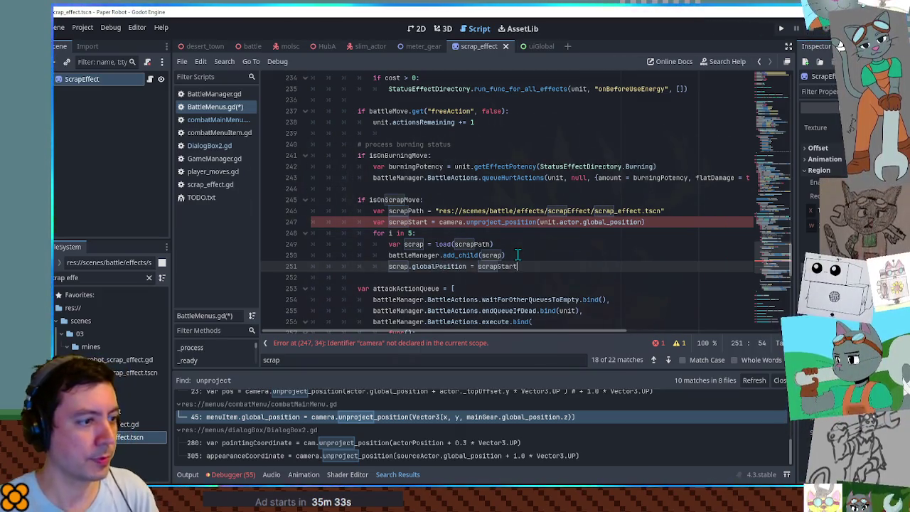
# Search BattleMenus.gd for the undeclared 'camera' identifier on line 247
pyautogui.click(591, 178)
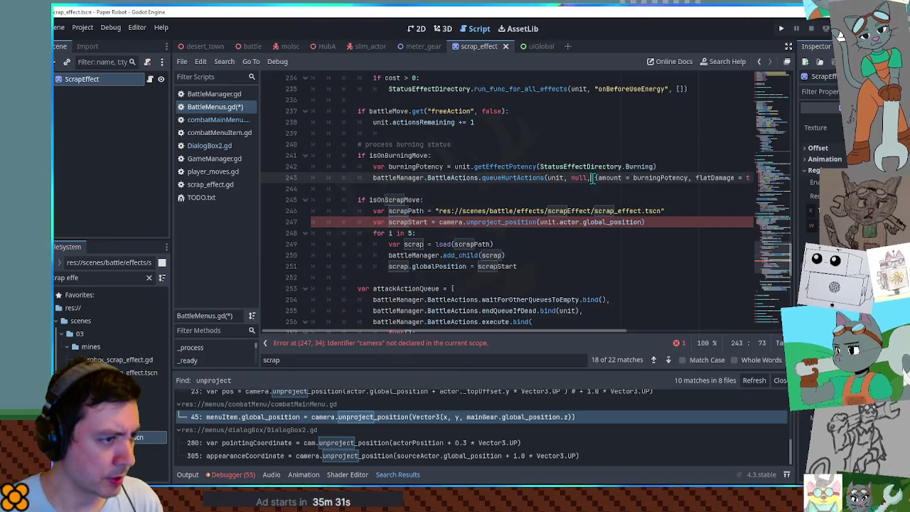
pyautogui.doubleClick(459, 222)
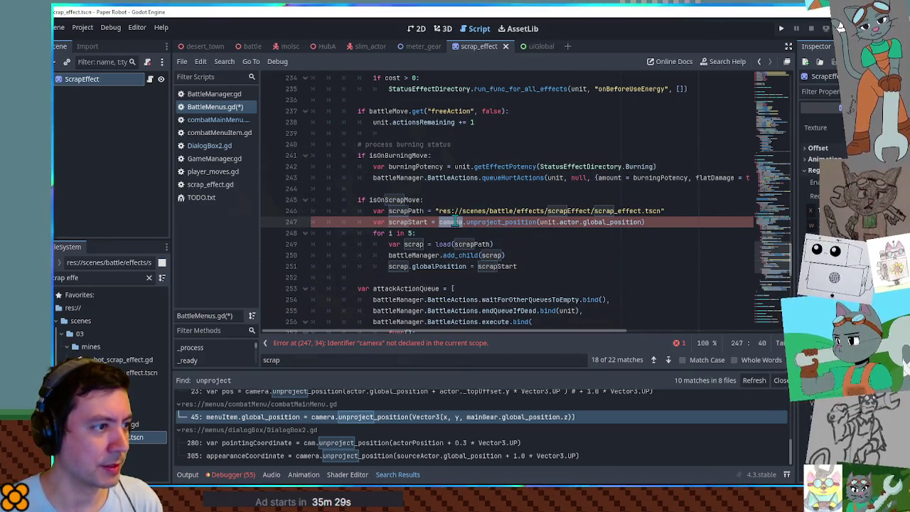
pyautogui.hotkey('ctrl', 'shift', 'f')
pyautogui.click(546, 287)
pyautogui.hotkey('ctrl', 'f')
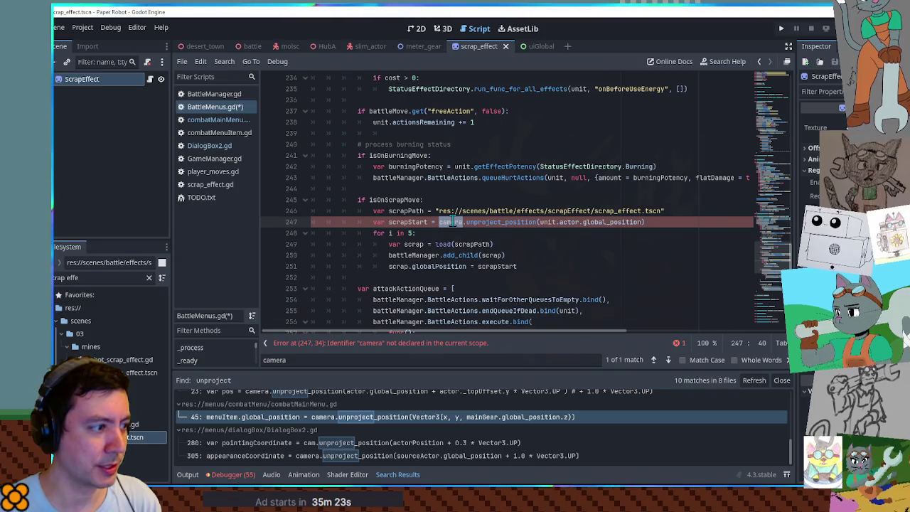
# Open battle.tscn and find the BattleCameraHandler reference in BattleManager.gd
pyautogui.click(116, 277)
pyautogui.write('attle')
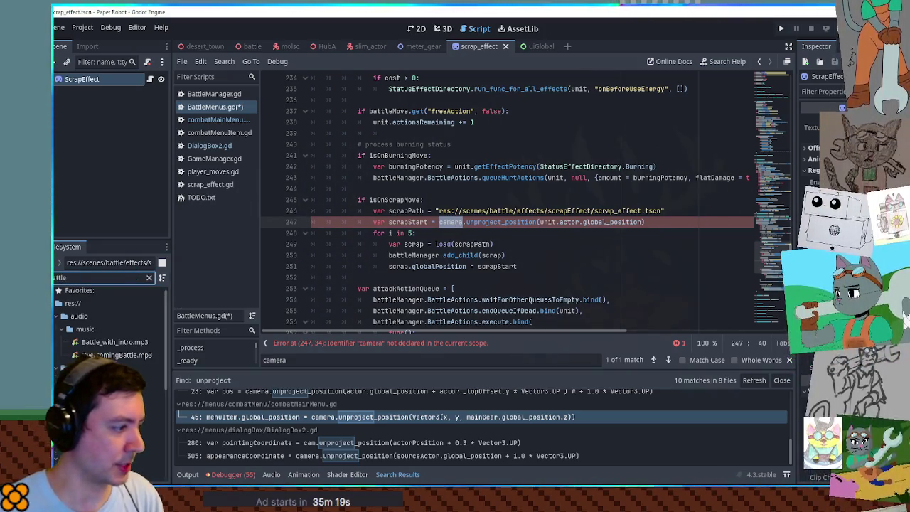
pyautogui.doubleClick(107, 381)
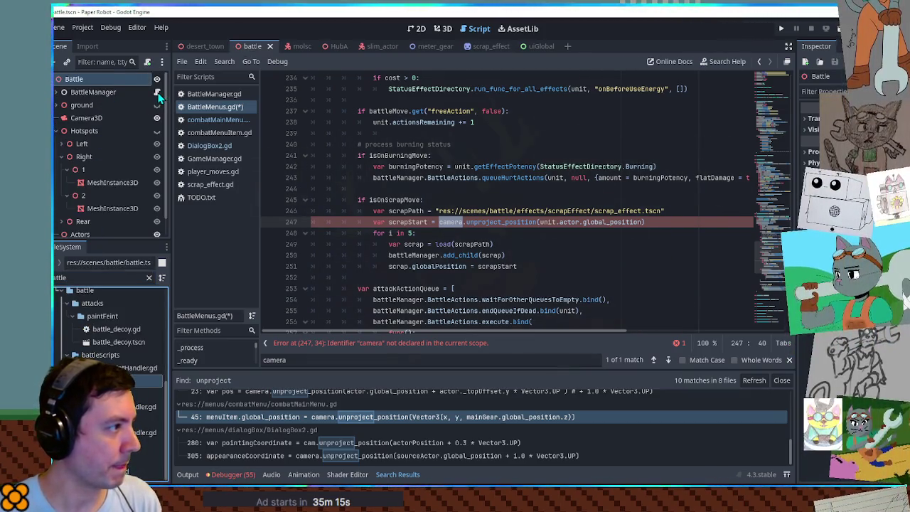
pyautogui.click(157, 93)
pyautogui.click(156, 93)
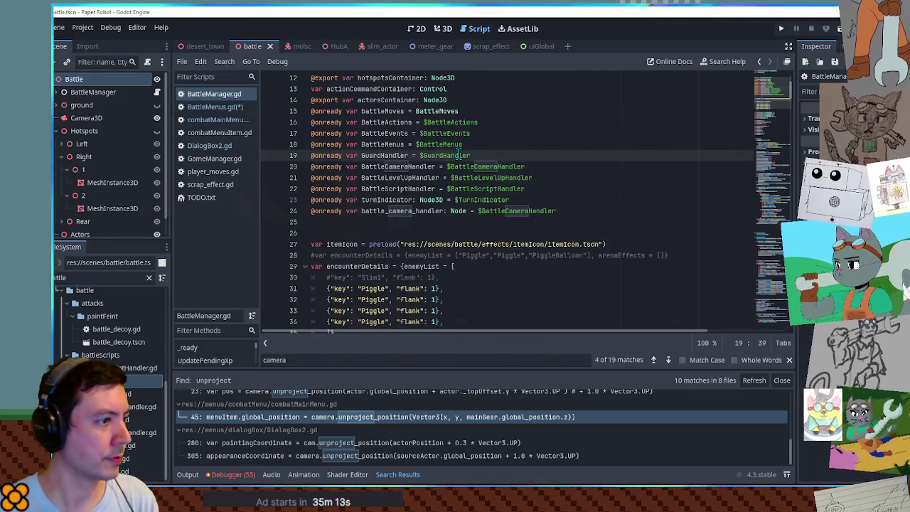
pyautogui.hotkey('ctrl', 'f')
pyautogui.write('cam')
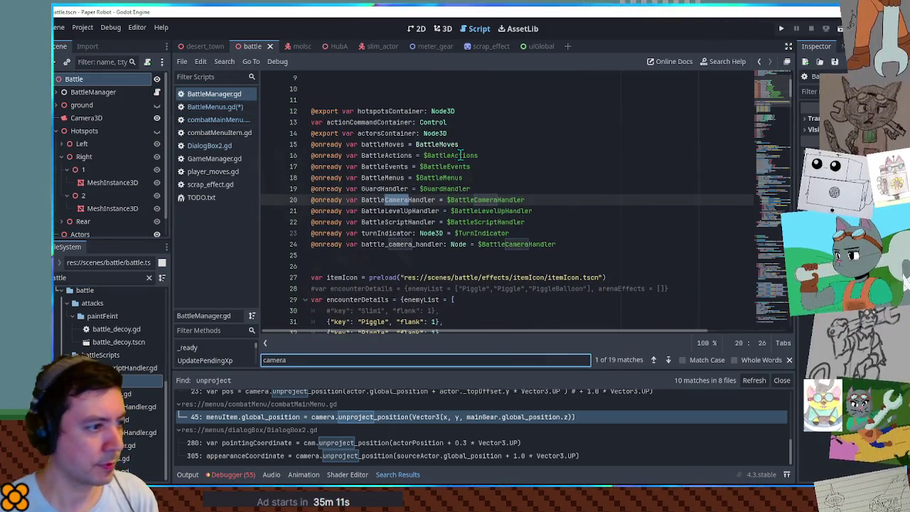
pyautogui.doubleClick(396, 201)
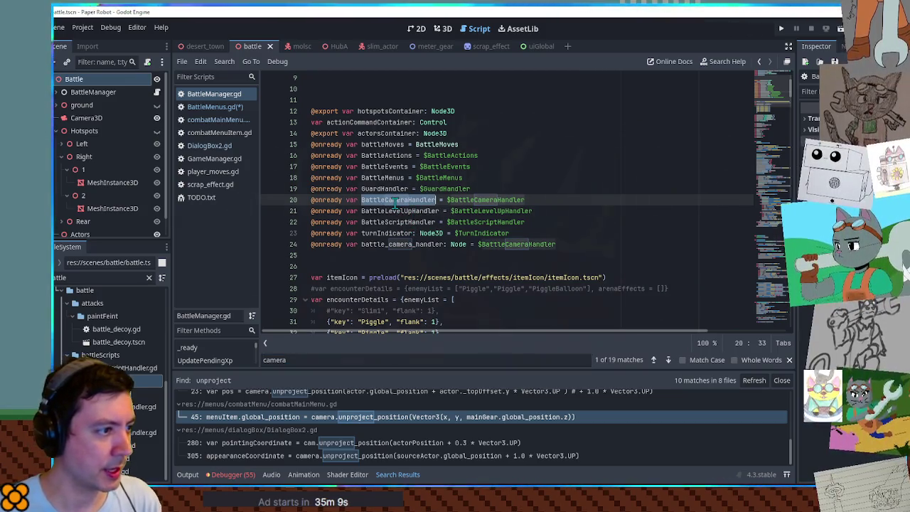
pyautogui.hotkey('ctrl', 'shift', 'f')
pyautogui.click(552, 287)
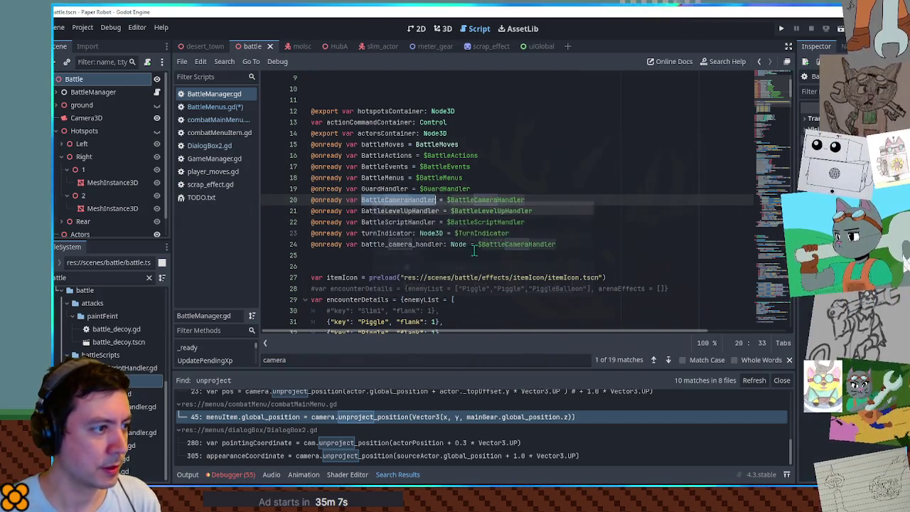
pyautogui.hotkey('ctrl', 'f')
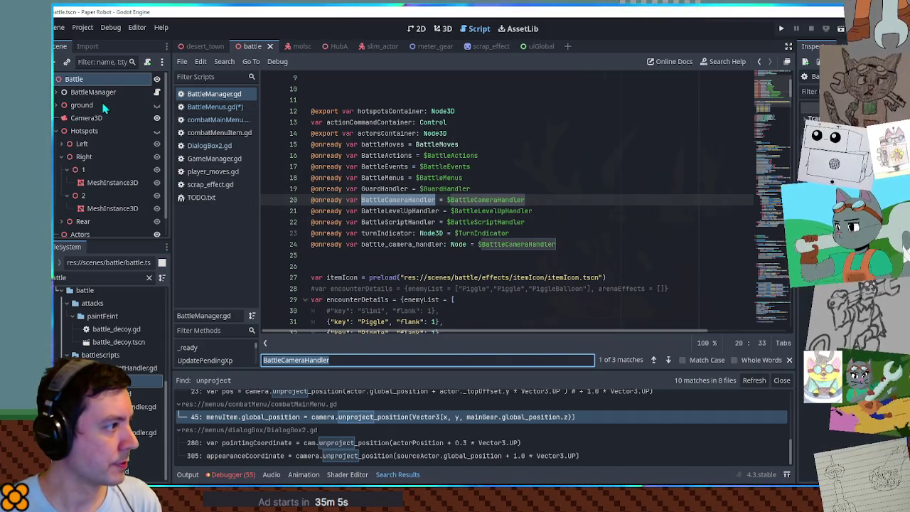
# Open the BattleCameraHandler node's script and check its camera variable on line 3
pyautogui.click(57, 93)
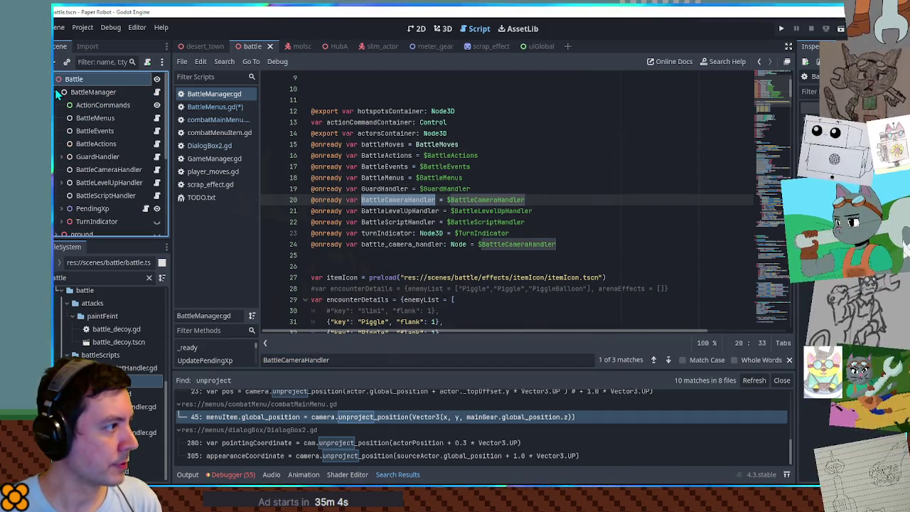
pyautogui.click(118, 173)
pyautogui.click(157, 170)
pyautogui.scroll(6, 453, 161)
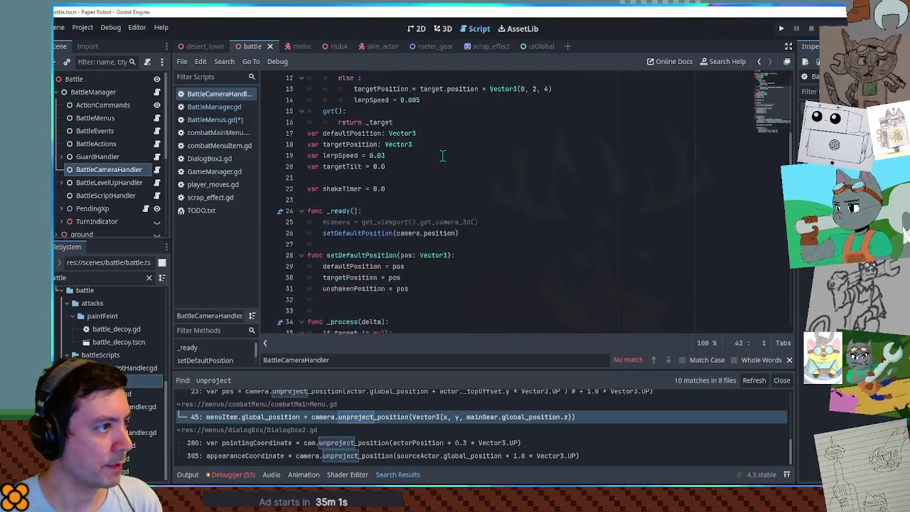
pyautogui.click(381, 100)
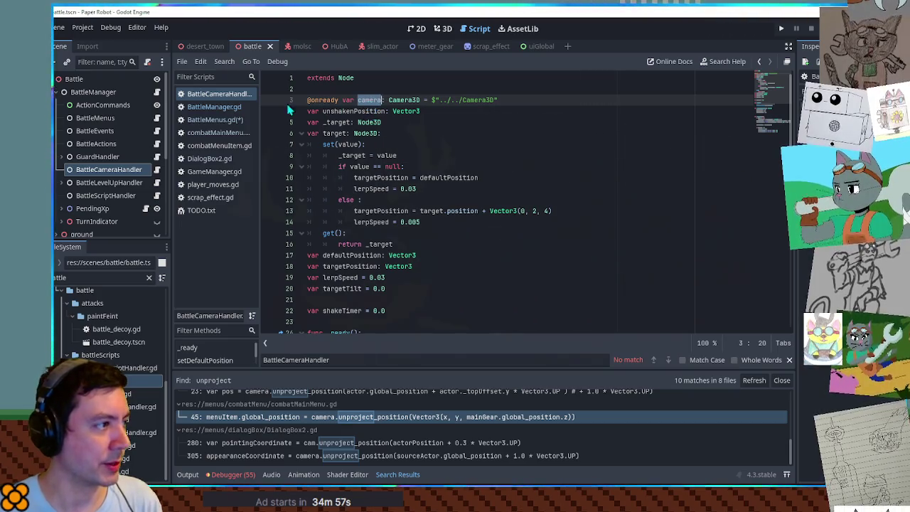
# Prefix camera on line 247 of BattleMenus.gd with battleManager.BattleCameraHandler
pyautogui.click(214, 120)
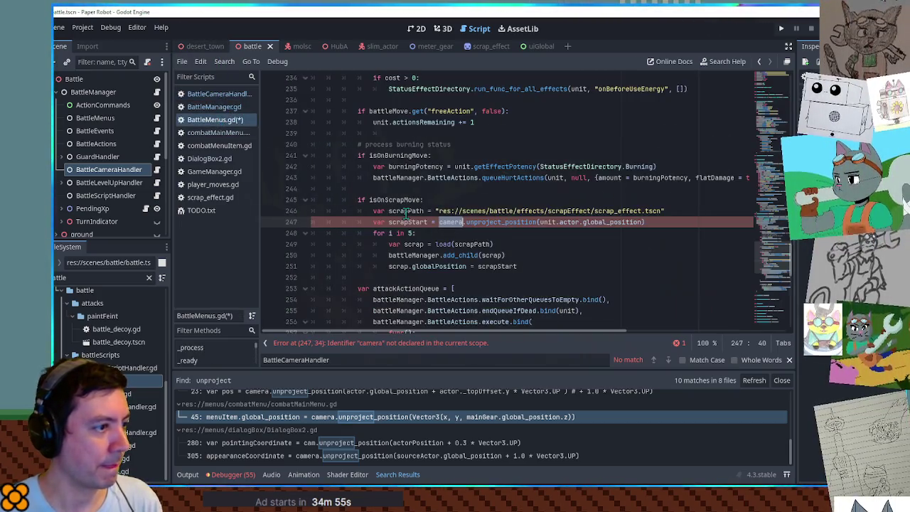
pyautogui.write('battleManager.BattleCameraHandler.')
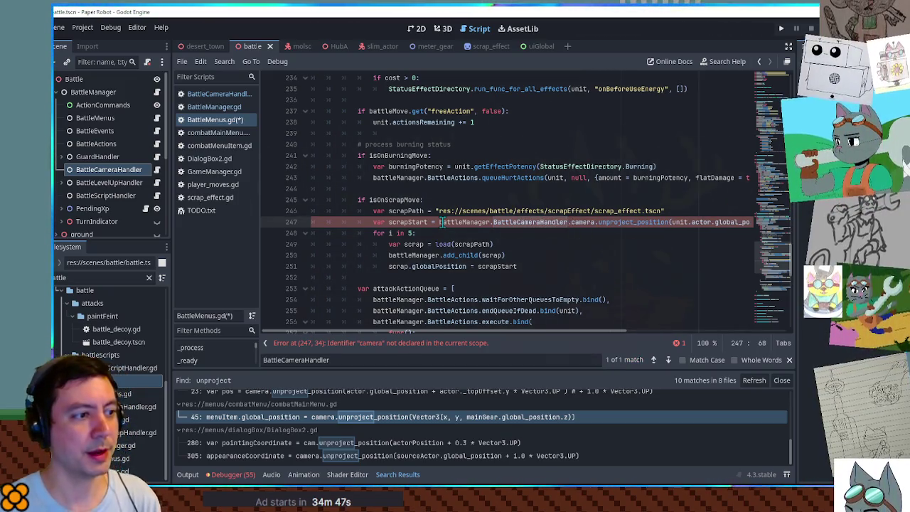
pyautogui.click(487, 187)
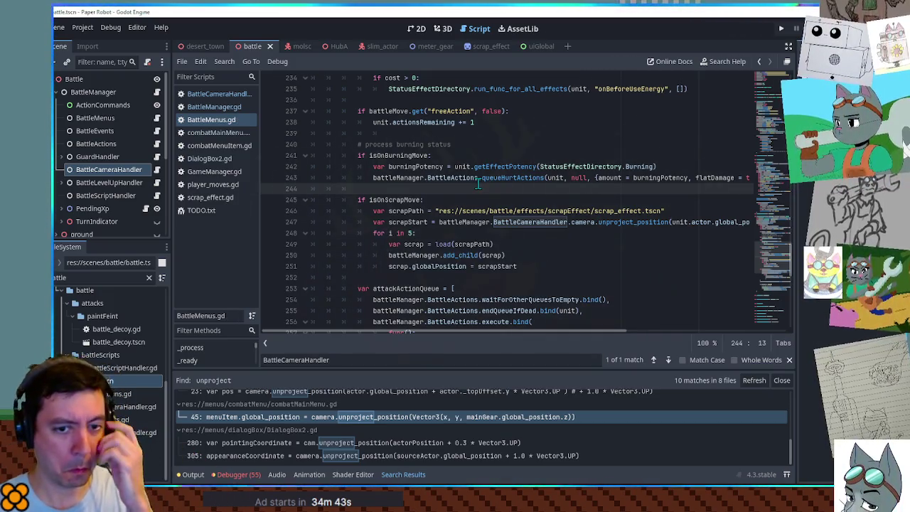
# Run the game and use Spring Fling on the first pig, hitting the add_child error
pyautogui.press('F5')
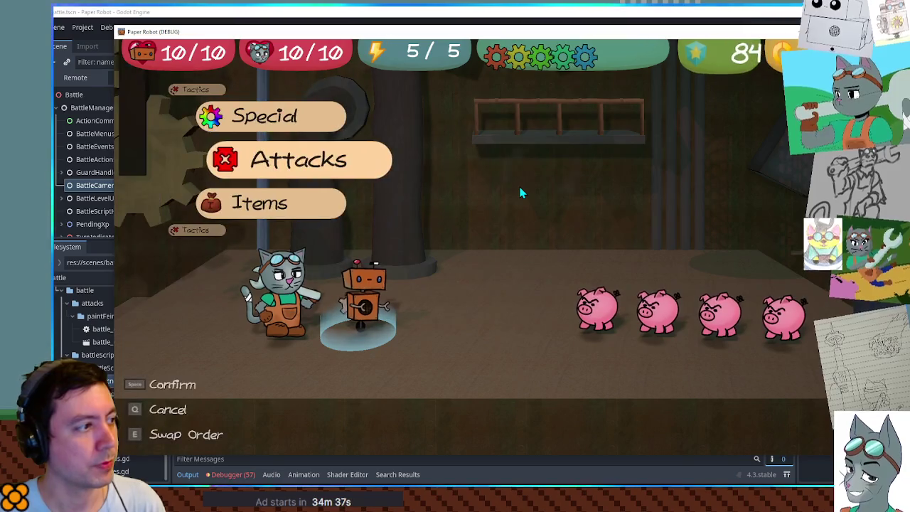
pyautogui.press('space')
pyautogui.press('Down')
pyautogui.press('space')
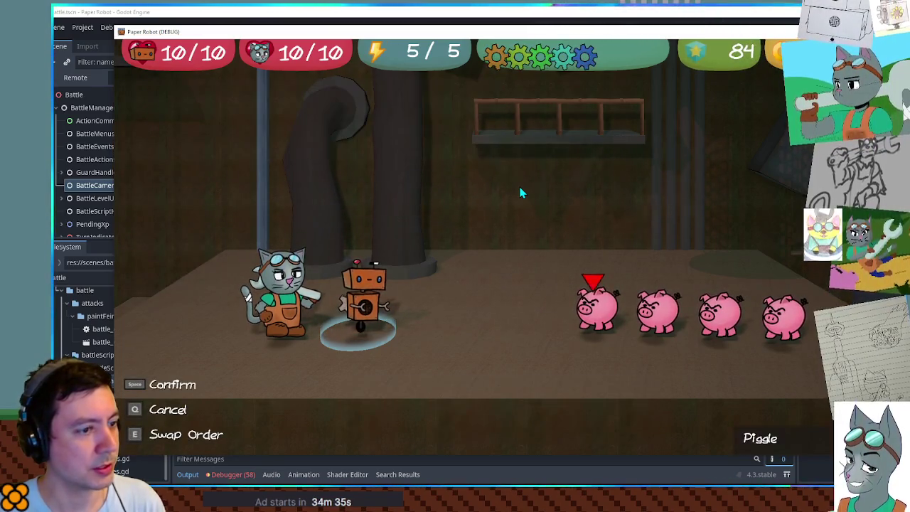
pyautogui.press('space')
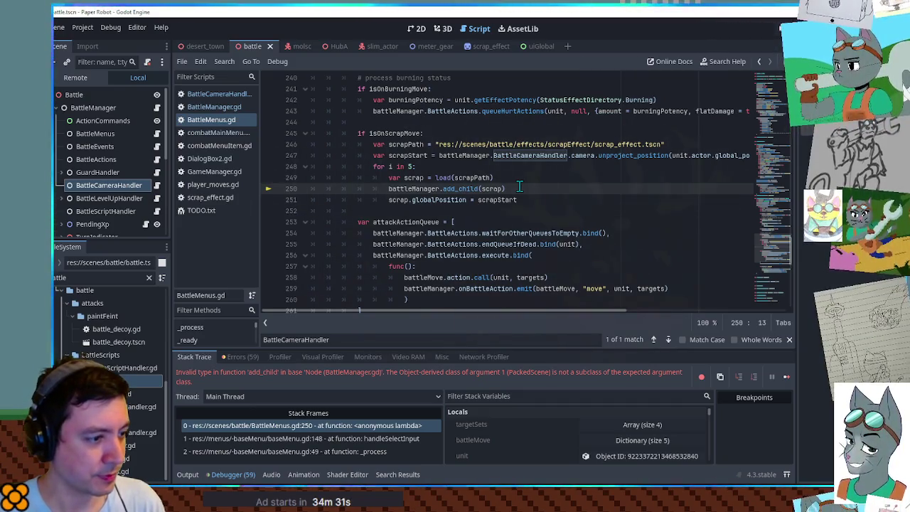
# Inspect the add_child argument and search the whole project for '= load('
pyautogui.doubleClick(491, 189)
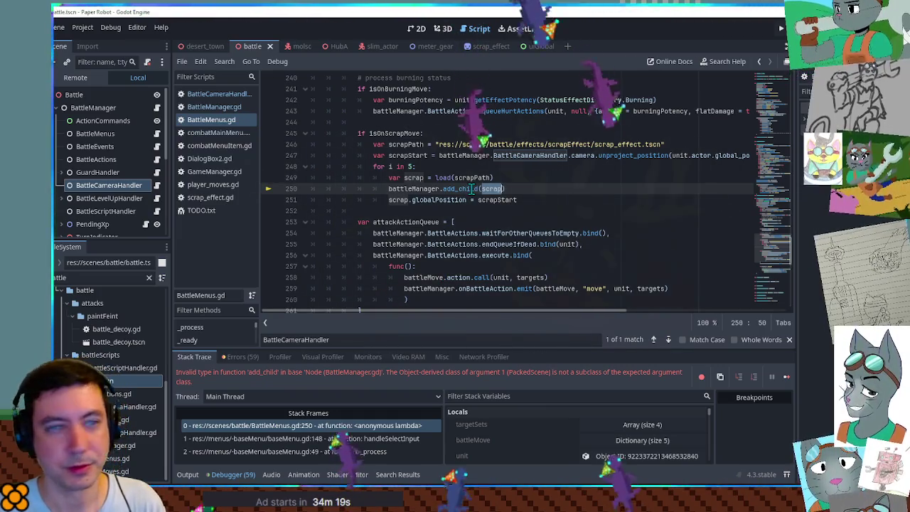
pyautogui.click(442, 177)
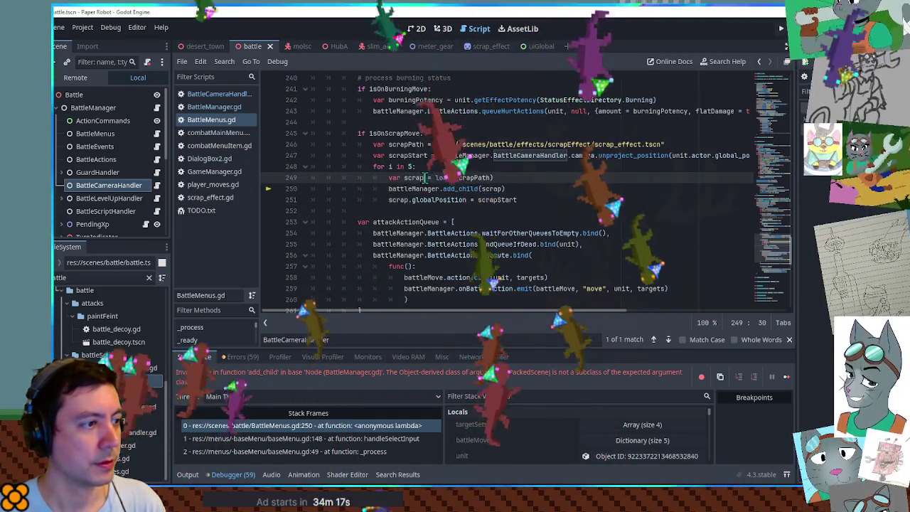
pyautogui.hotkey('ctrl', 'shift', 'f')
pyautogui.press('Return')
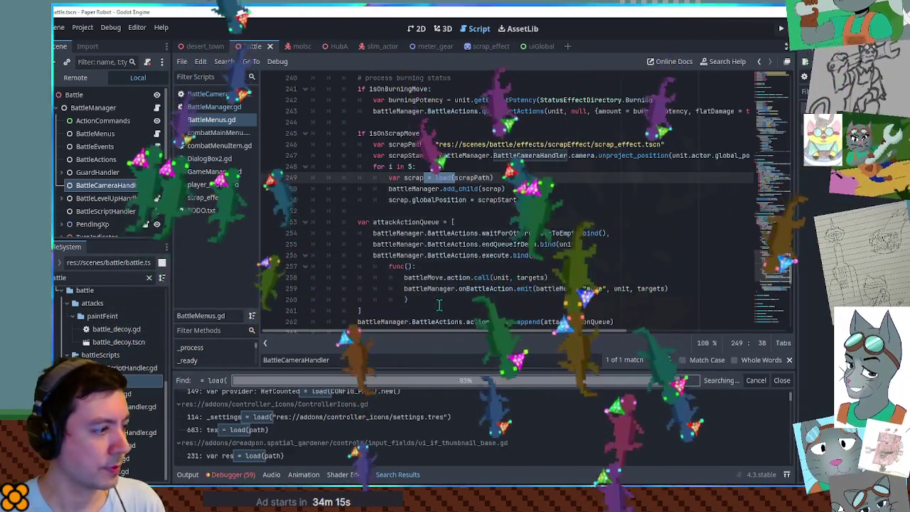
pyautogui.scroll(-5, 260, 422)
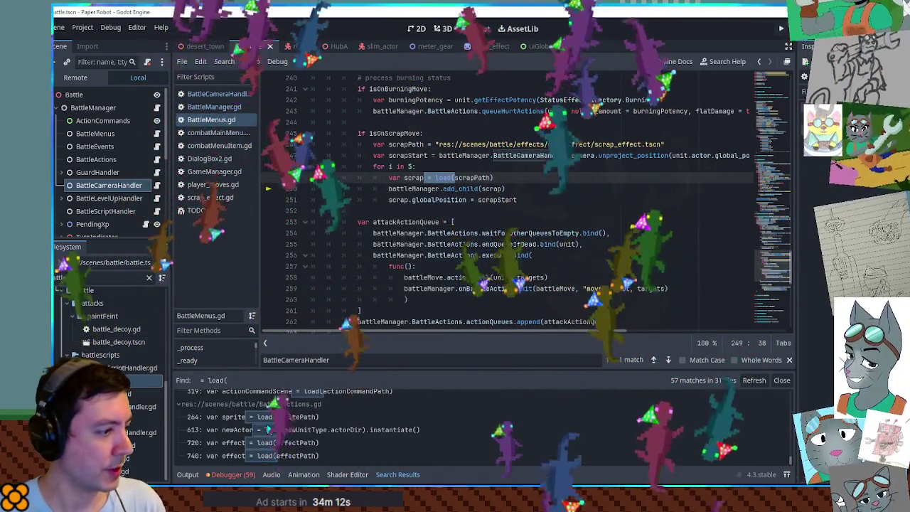
# Copy var instance = sprite.instantiate() from BattleActions.gd and return to line 249 of BattleMenus.gd
pyautogui.click(262, 417)
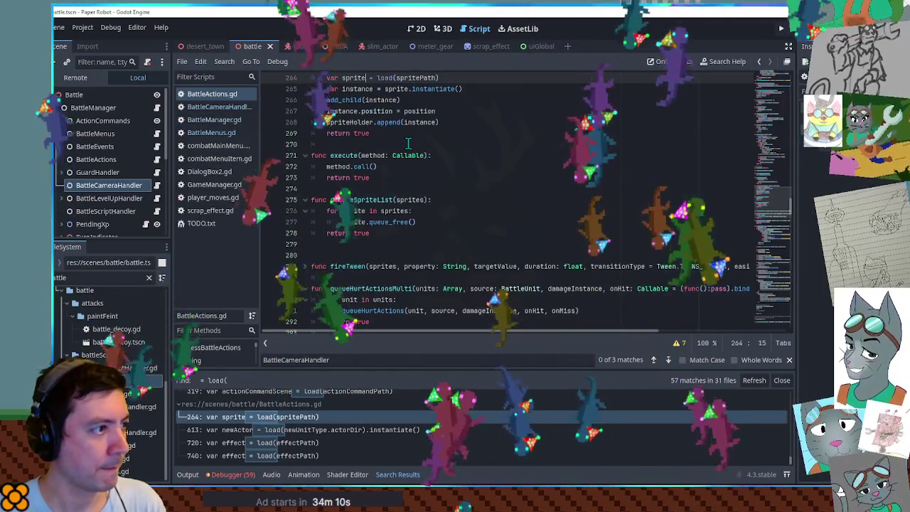
pyautogui.click(410, 155)
pyautogui.hotkey('shift', 'Right')
pyautogui.hotkey('shift', 'Right')
pyautogui.hotkey('shift', 'Right')
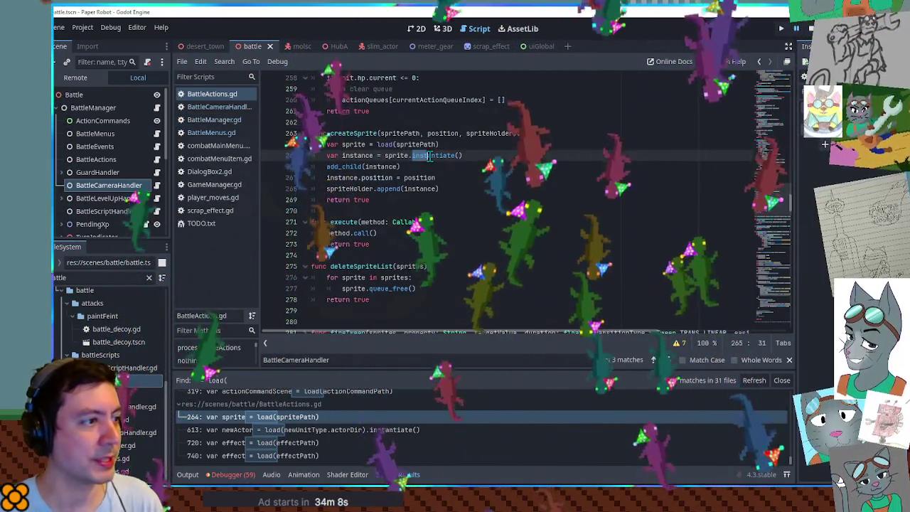
pyautogui.moveTo(462, 155); pyautogui.dragTo(331, 155)
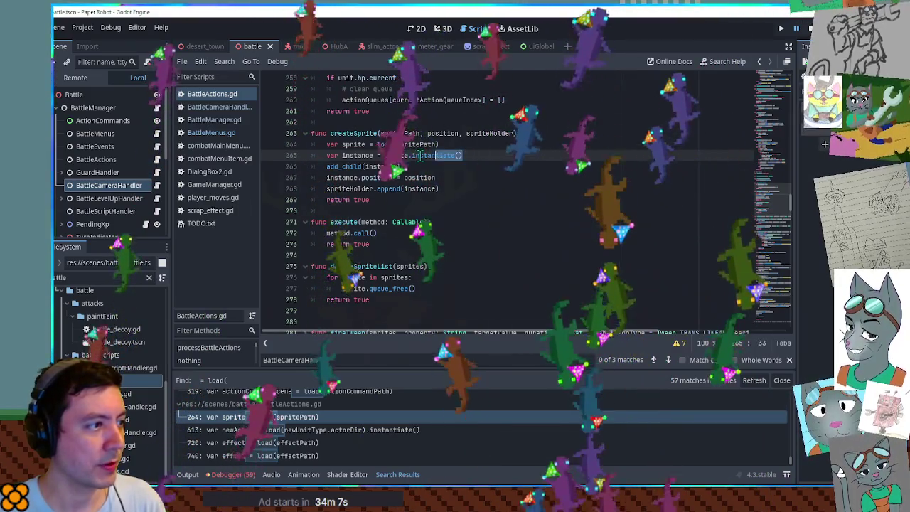
pyautogui.click(214, 133)
pyautogui.click(517, 178)
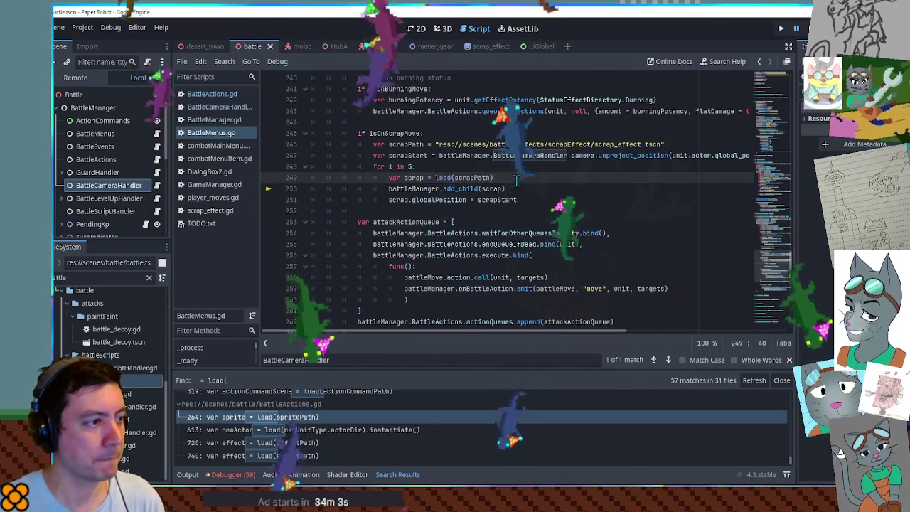
# Paste the instantiate statement below line 249 and rename its instance variable to scrapInstance
pyautogui.press('Return')
pyautogui.write('var instance = sprite.instantiate()')
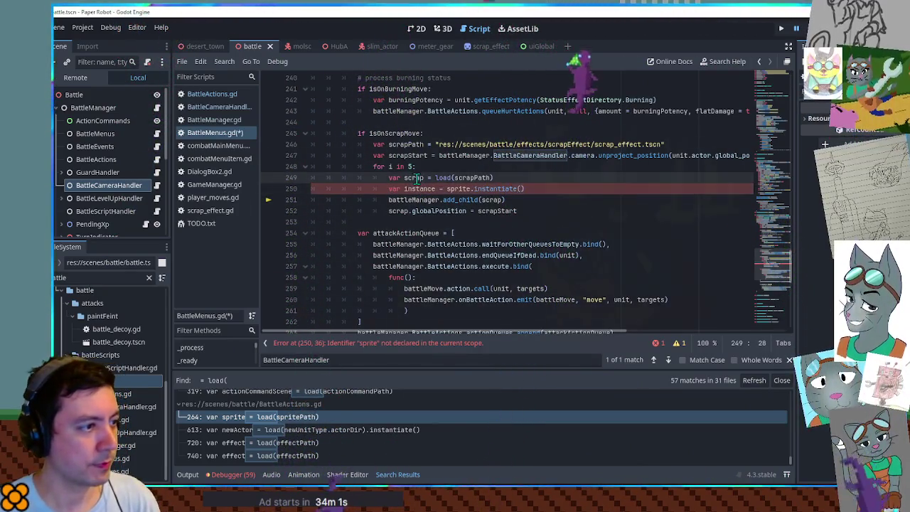
pyautogui.doubleClick(414, 177)
pyautogui.click(404, 188)
pyautogui.write('scrapI')
pyautogui.press('Delete')
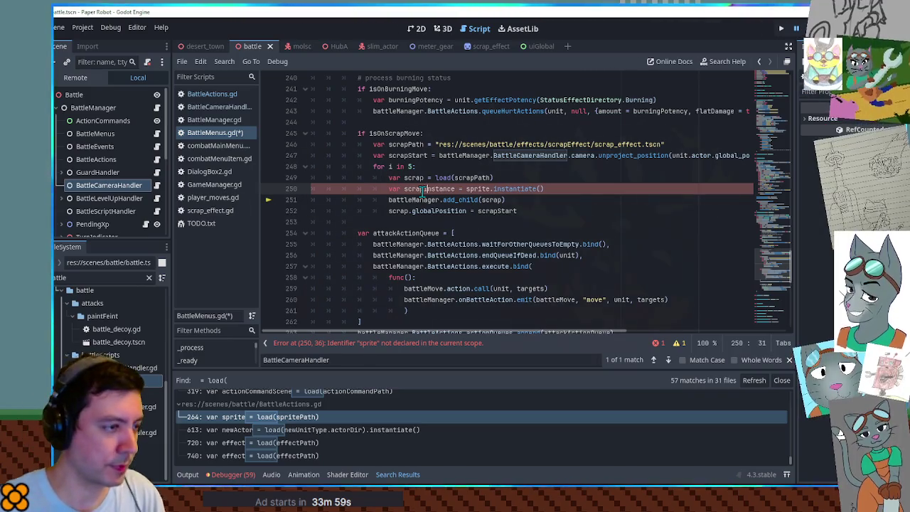
# Move the scrap load line out of the loop so it sits before the for loop
pyautogui.click(512, 177)
pyautogui.hotkey('ctrl', 'shift', 'k')
pyautogui.click(488, 155)
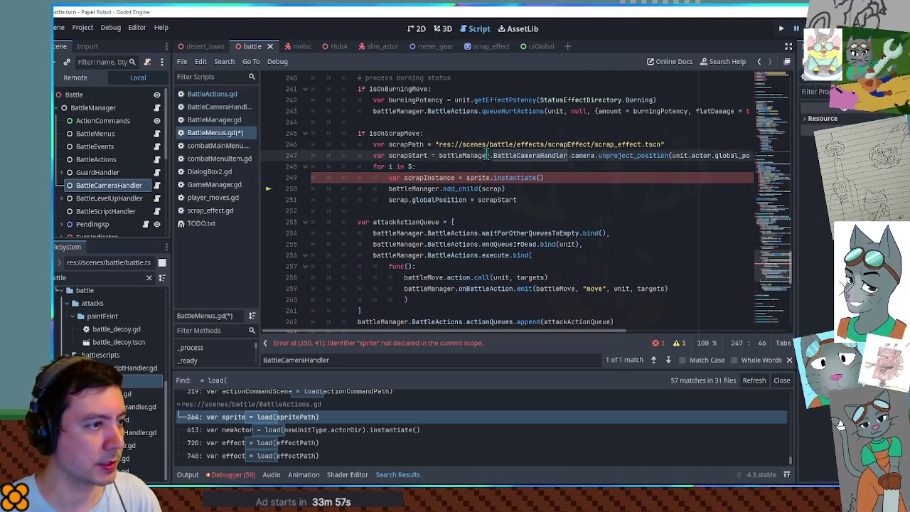
pyautogui.press('End')
pyautogui.press('Return')
pyautogui.write('var scrap = load(scrapPath)')
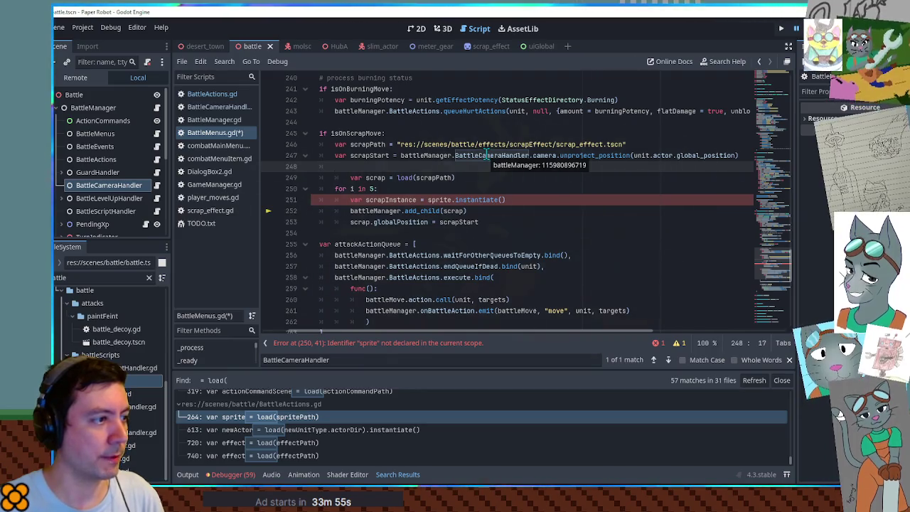
pyautogui.hotkey('ctrl', 'shift', 'k')
pyautogui.hotkey('shift', 'Tab')
# Replace scrap with scrapInstance in the add_child and globalPosition lines 251–252
pyautogui.doubleClick(391, 189)
pyautogui.hotkey('ctrl', 'c')
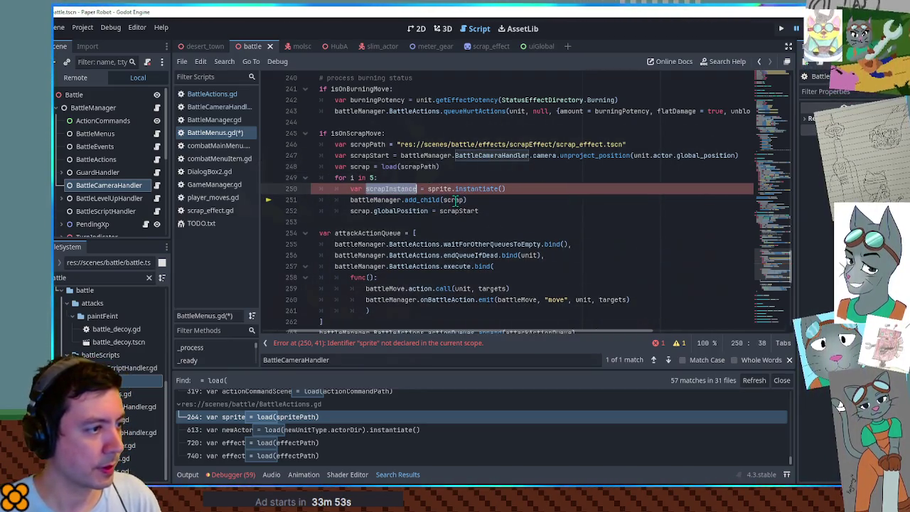
pyautogui.doubleClick(453, 199)
pyautogui.hotkey('ctrl', 'v')
pyautogui.doubleClick(359, 211)
pyautogui.hotkey('ctrl', 'v')
pyautogui.click(493, 156)
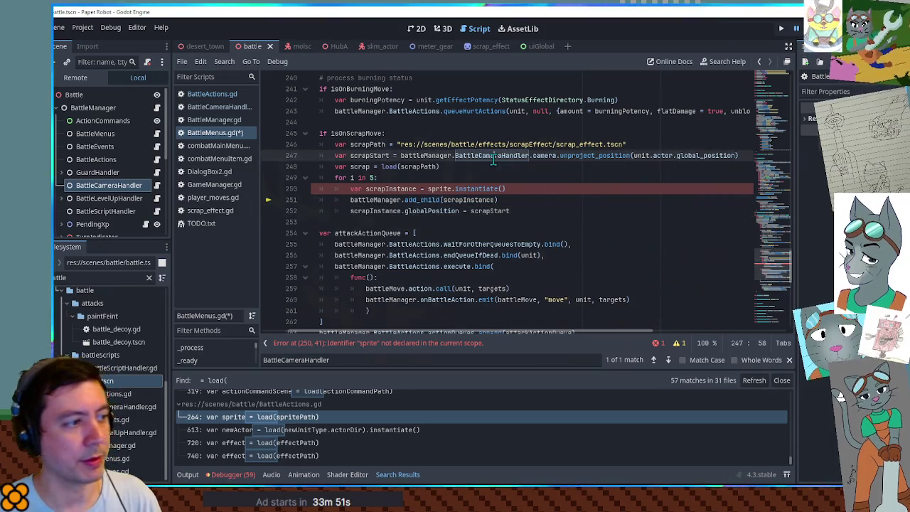
pyautogui.hotkey('ctrl', 'j')
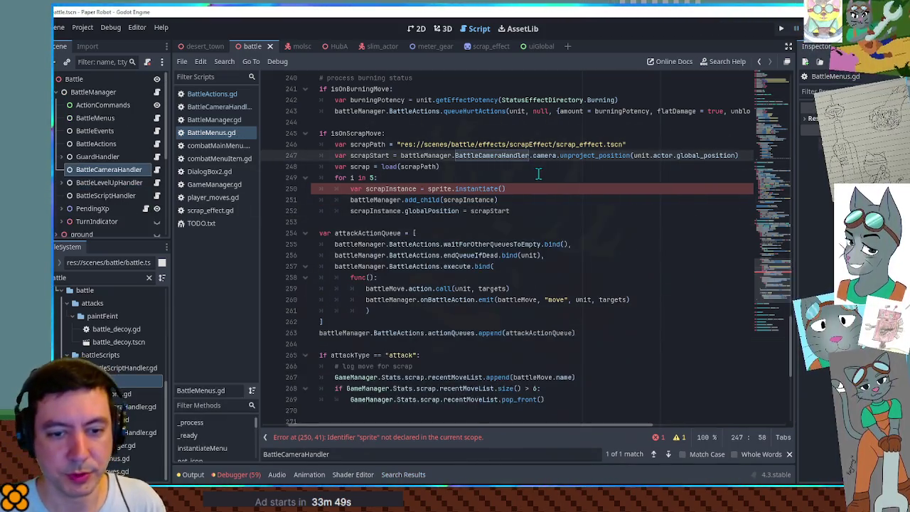
# Change sprite.instantiate() to scrap.instantiate() on line 250, save, dismiss load errors, and stop the game
pyautogui.press('F5')
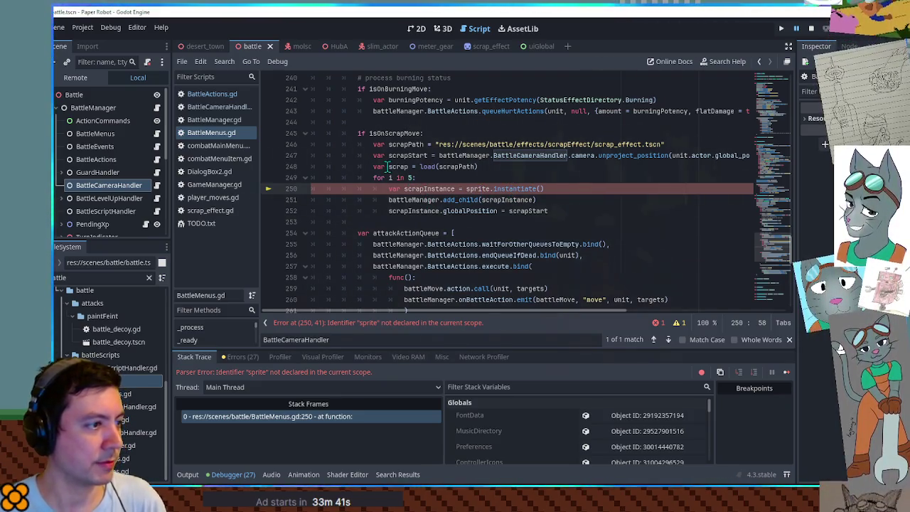
pyautogui.doubleClick(399, 166)
pyautogui.hotkey('ctrl', 'c')
pyautogui.doubleClick(477, 188)
pyautogui.hotkey('ctrl', 'v')
pyautogui.hotkey('ctrl', 's')
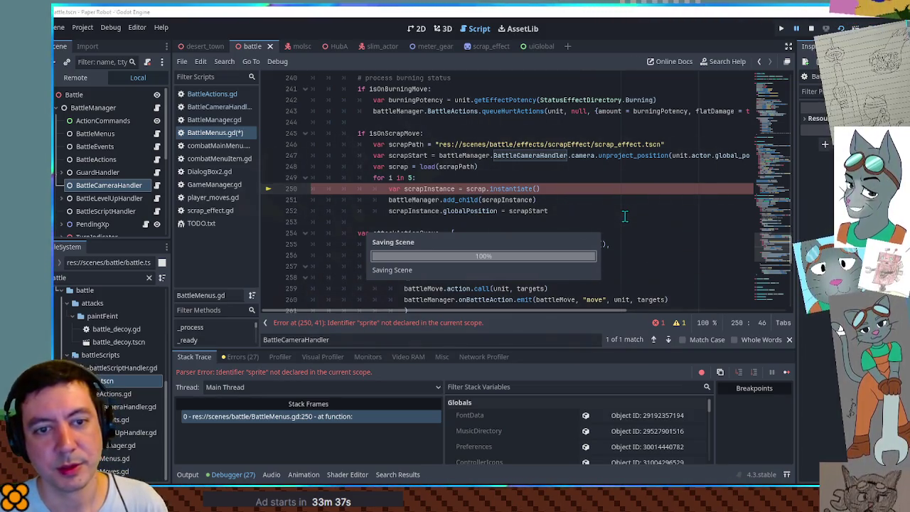
pyautogui.click(485, 369)
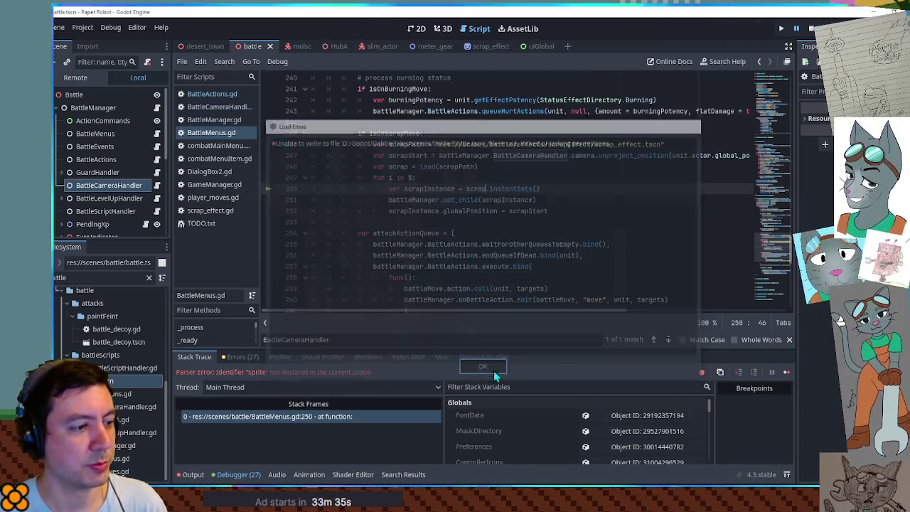
pyautogui.click(811, 28)
# Run the game and attack the first pig with Spring Fling, triggering the line 252 error
pyautogui.hotkey('ctrl', 's')
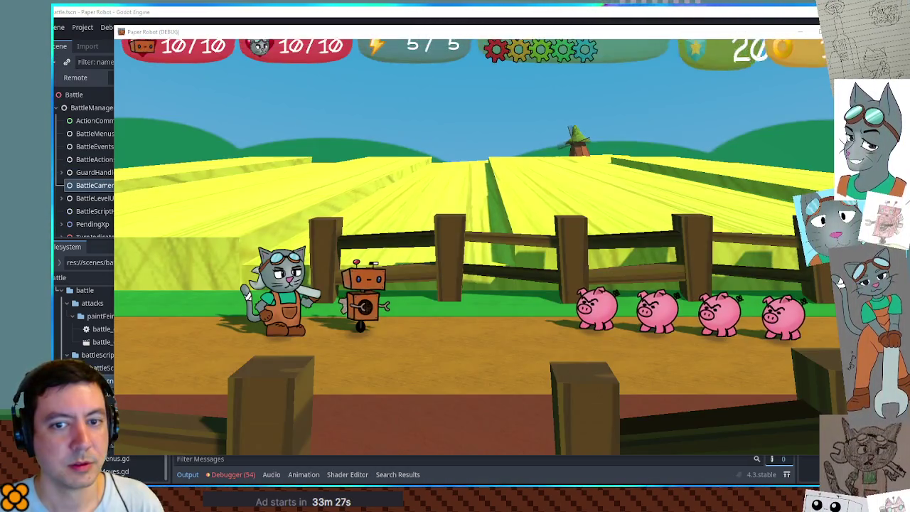
pyautogui.press('space')
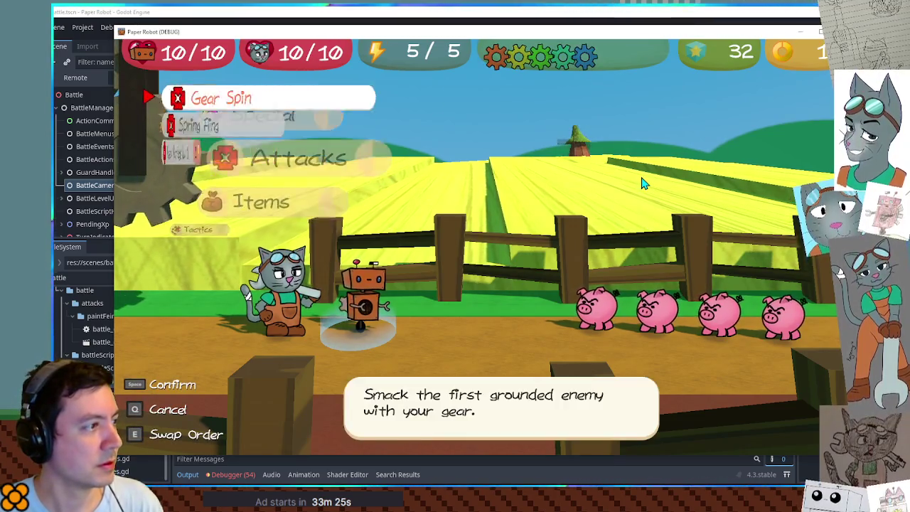
pyautogui.press('Down')
pyautogui.press('space')
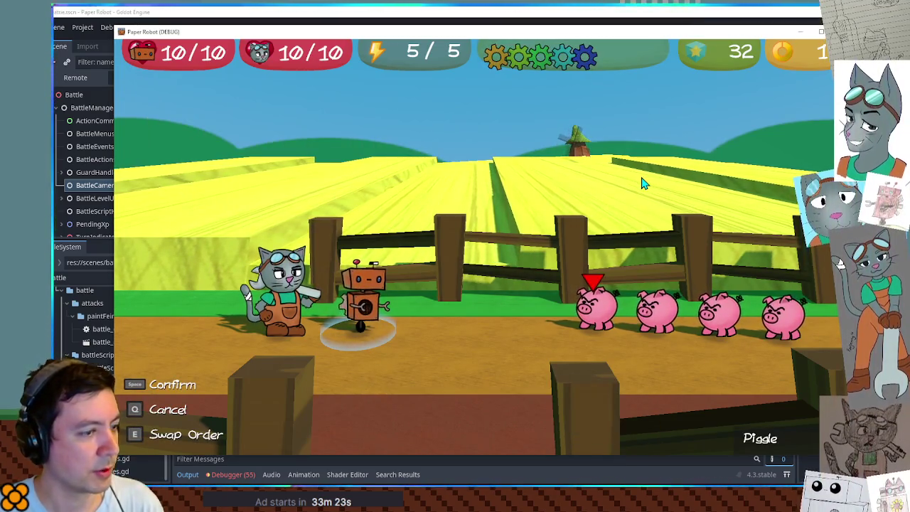
pyautogui.press('space')
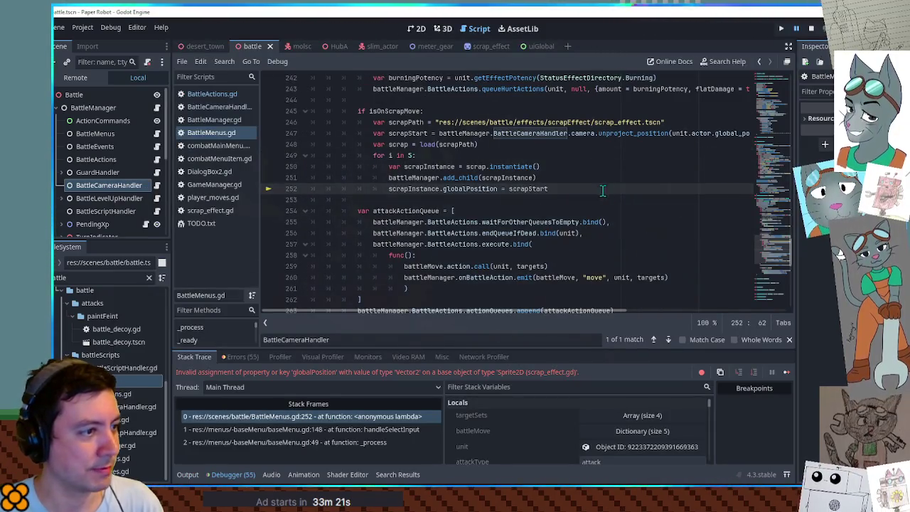
# Inspect scrapStart and scrapInstance, then change globalPosition to global_position on line 252
pyautogui.doubleClick(526, 188)
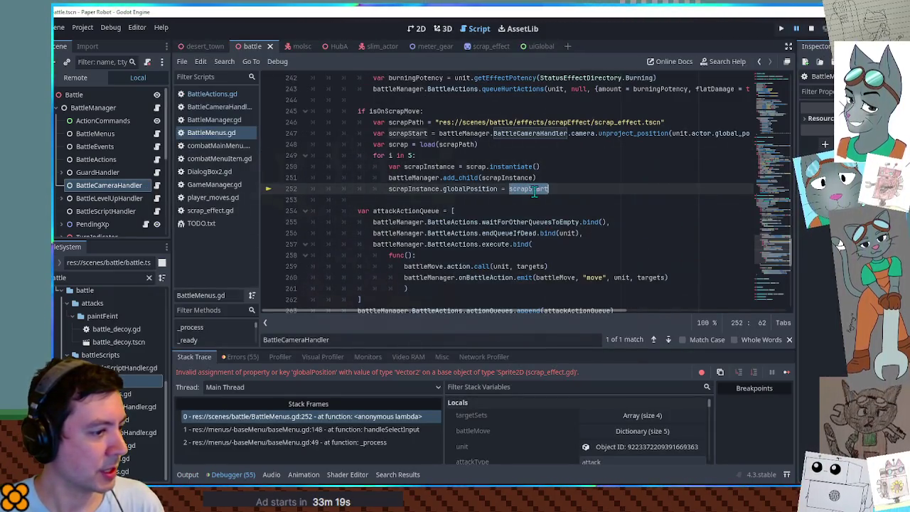
pyautogui.moveTo(534, 193)
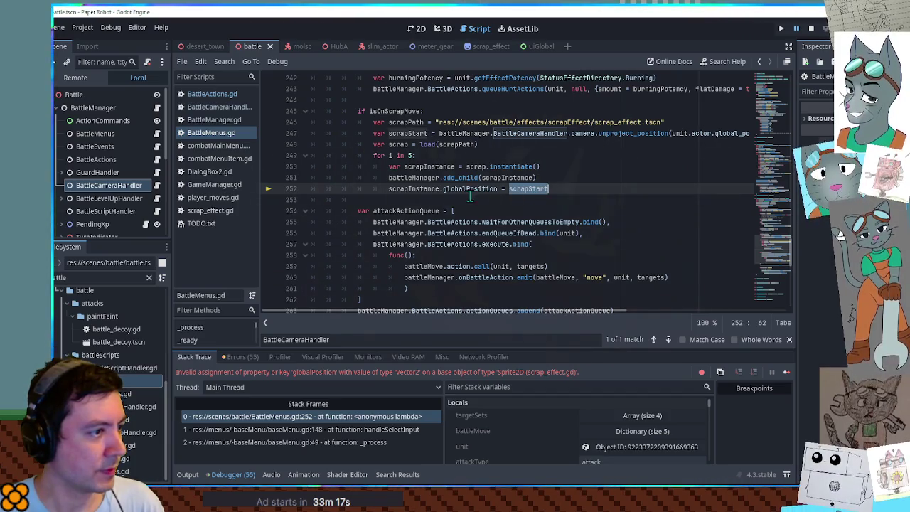
pyautogui.moveTo(421, 192)
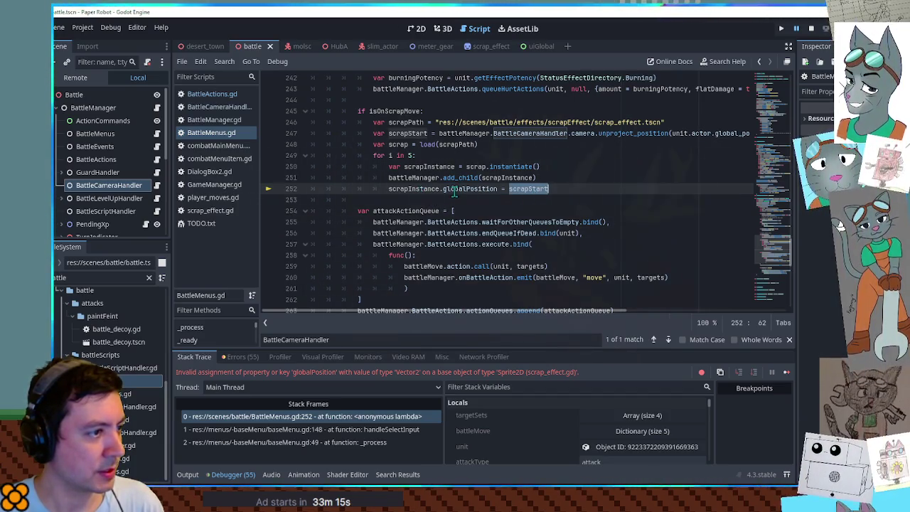
pyautogui.moveTo(429, 168)
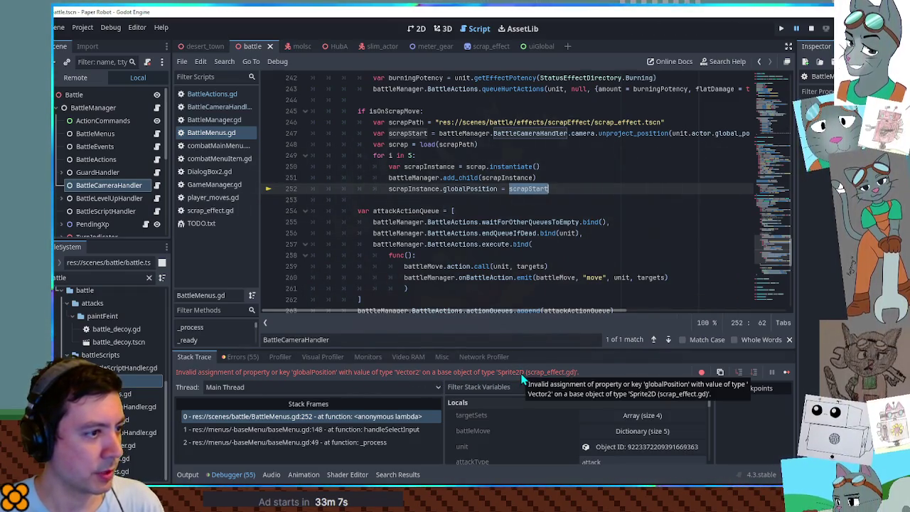
pyautogui.doubleClick(470, 190)
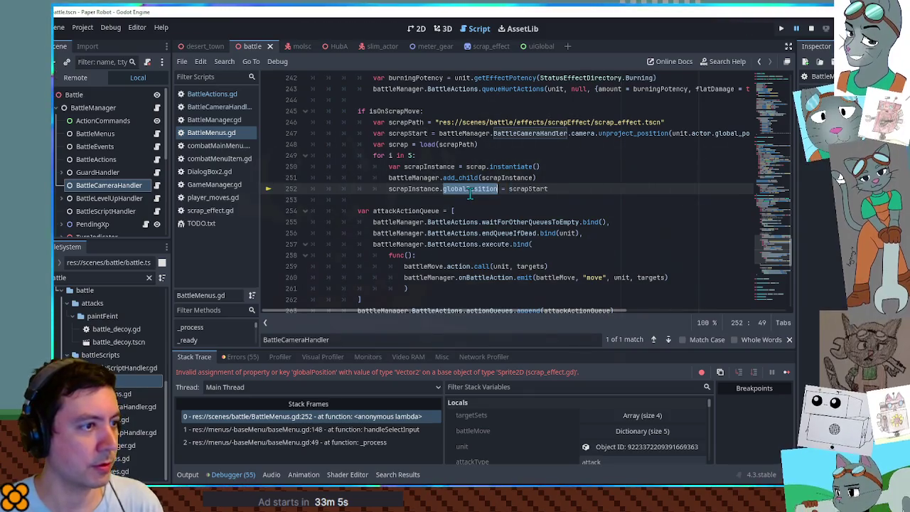
pyautogui.click(470, 189)
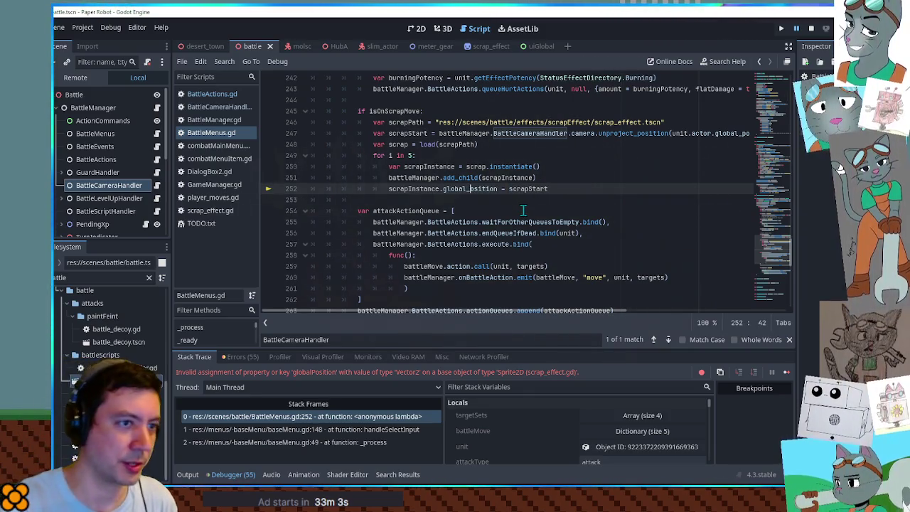
pyautogui.write('_')
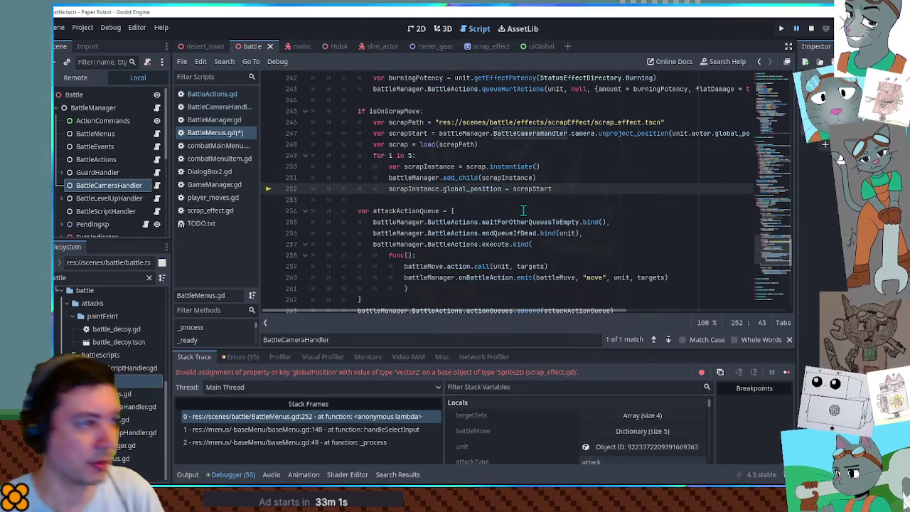
pyautogui.press('F5')
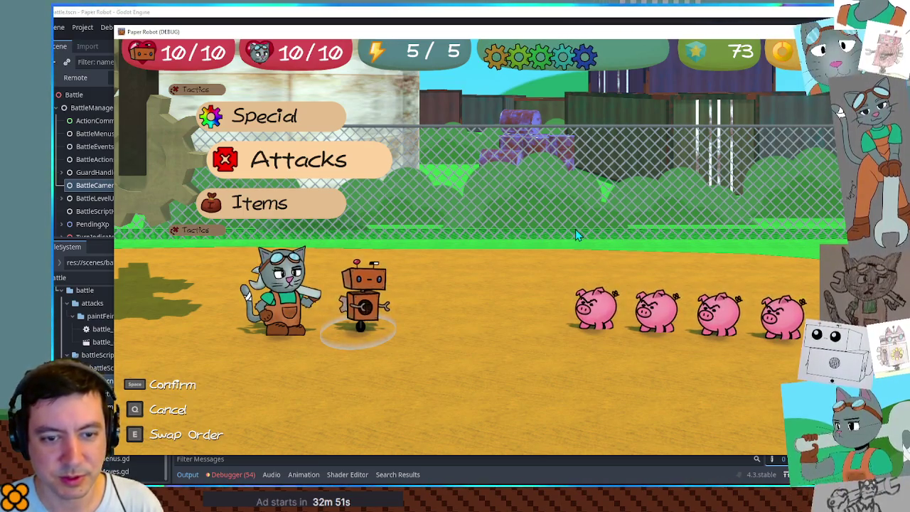
# Attack a pig with Spring Fling, start its timing bar, then return to the code
pyautogui.press('Down')
pyautogui.press('space')
pyautogui.press('q')
pyautogui.press('Up')
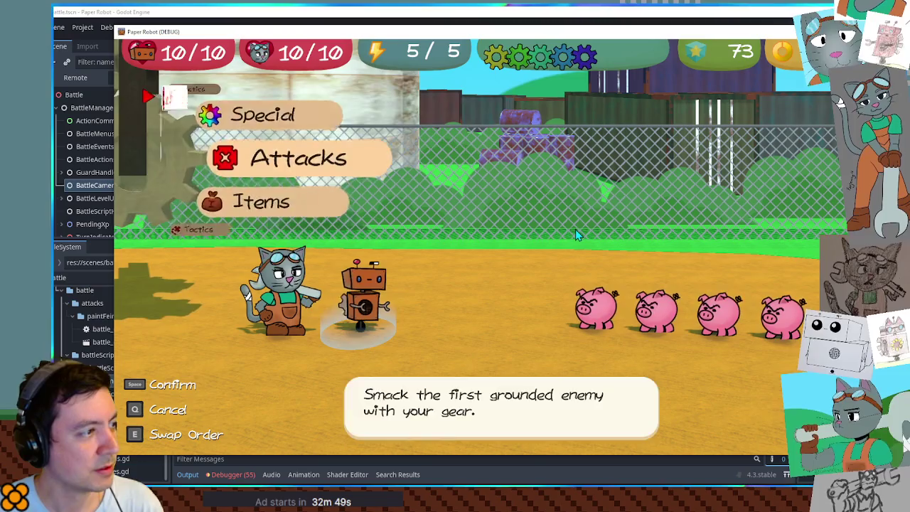
pyautogui.press('space')
pyautogui.press('space')
pyautogui.press('space')
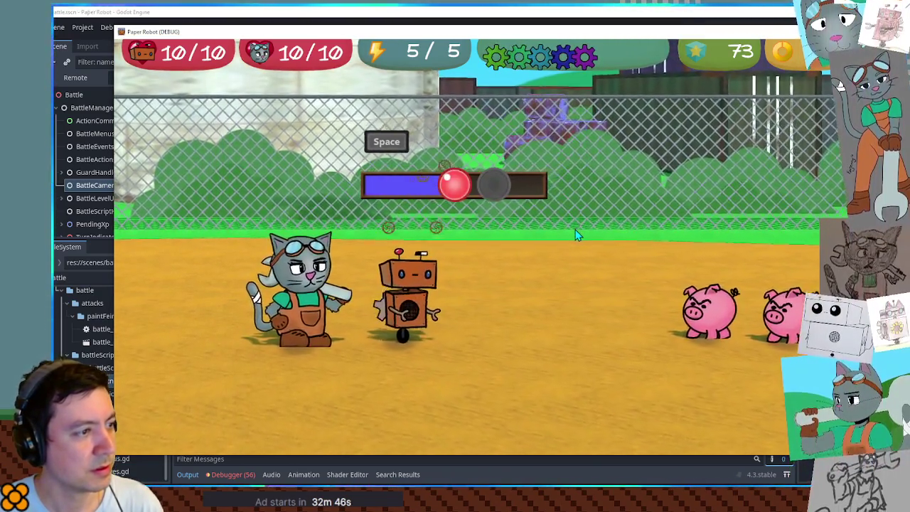
pyautogui.press('space')
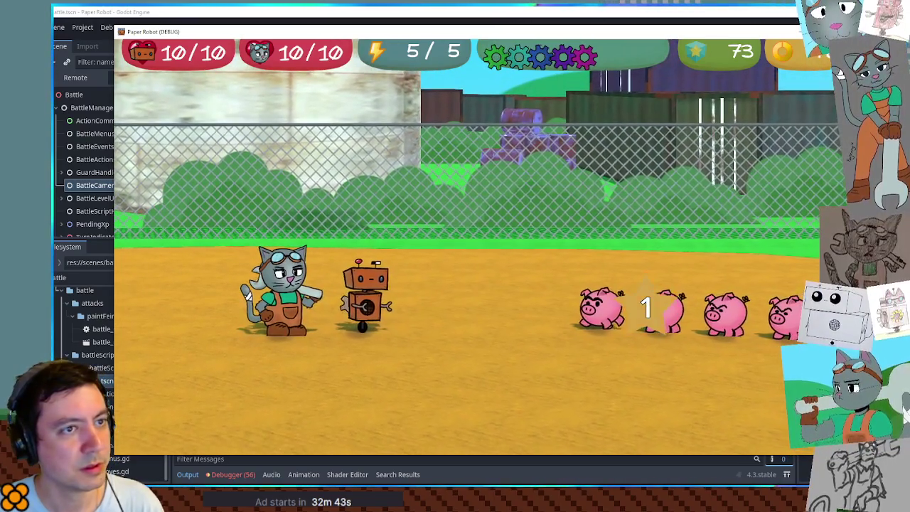
pyautogui.hotkey('alt', 'Tab')
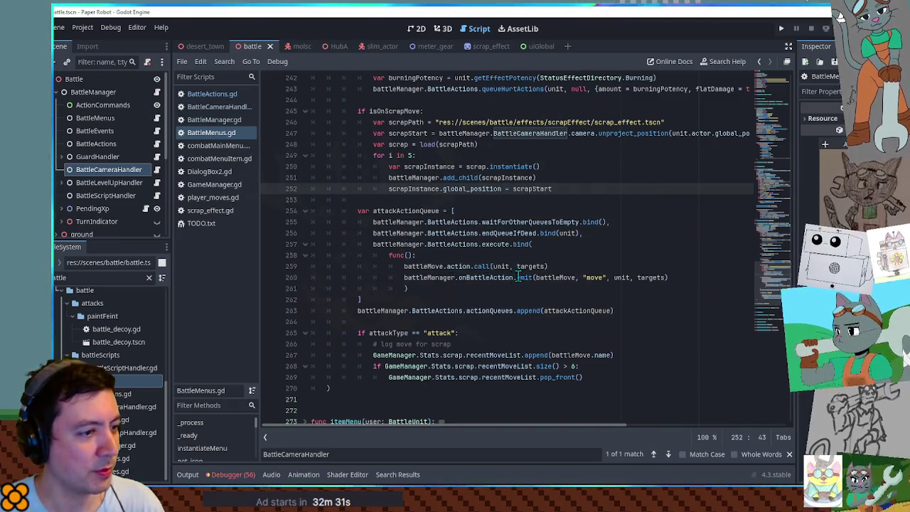
# In scrap_effect.gd raise homing speed to 600.0 and acceleration to 300.0, save, and run
pyautogui.scroll(3, 448, 223)
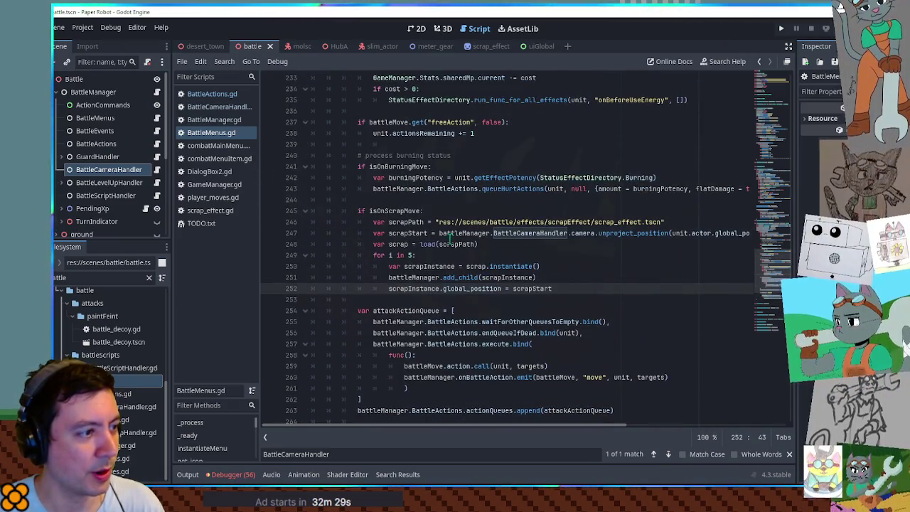
pyautogui.click(410, 254)
pyautogui.write('8')
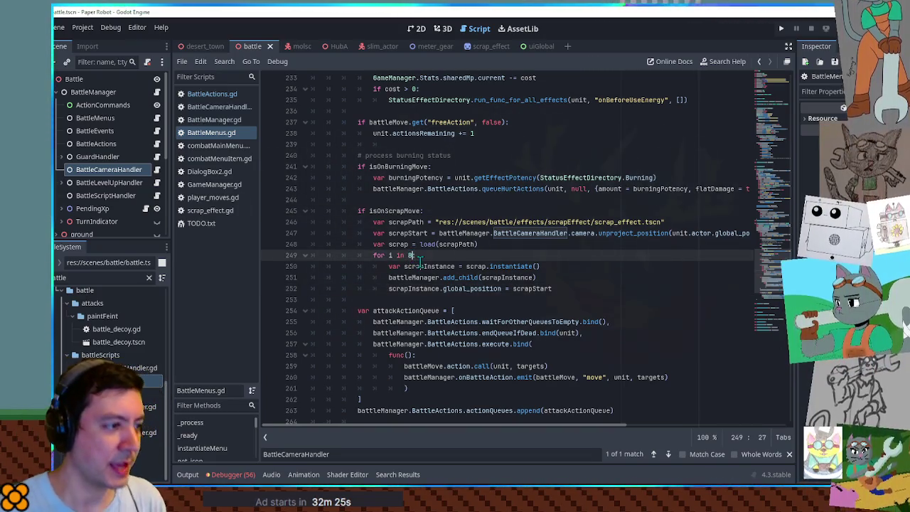
pyautogui.click(210, 211)
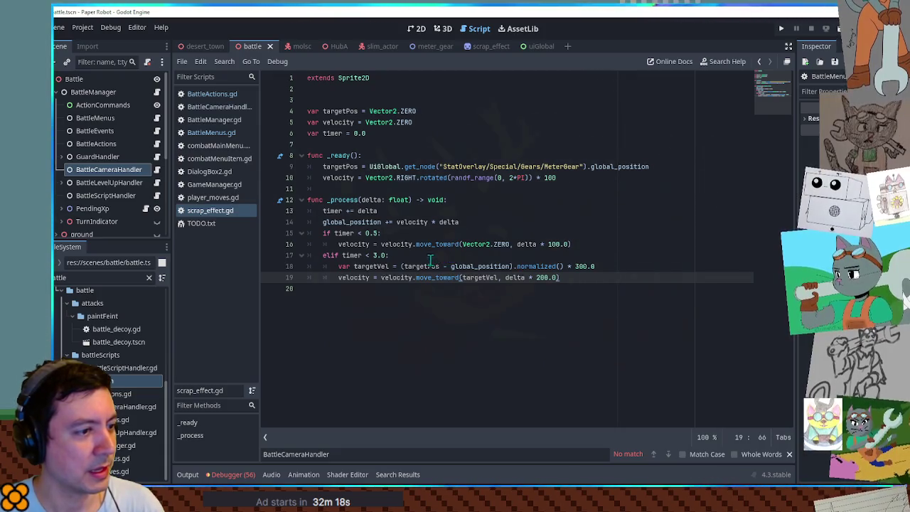
pyautogui.click(576, 266)
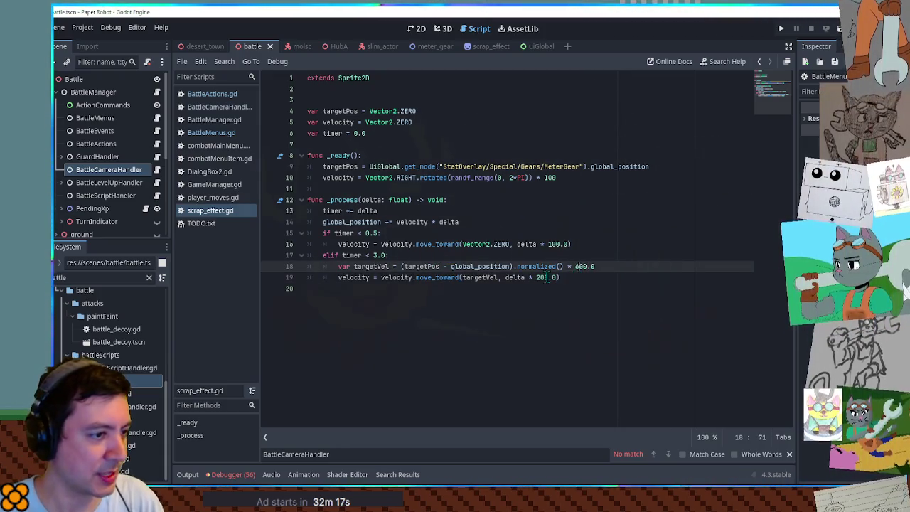
pyautogui.click(537, 277)
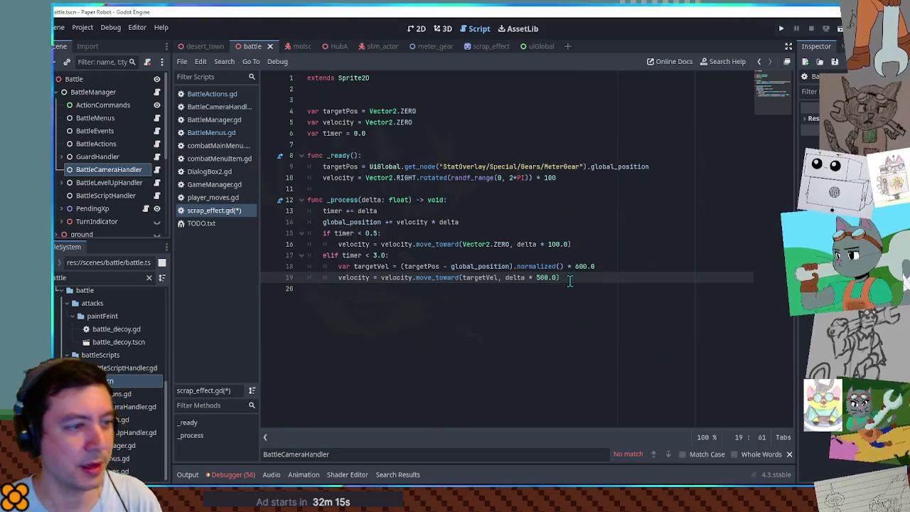
pyautogui.hotkey('ctrl', 's')
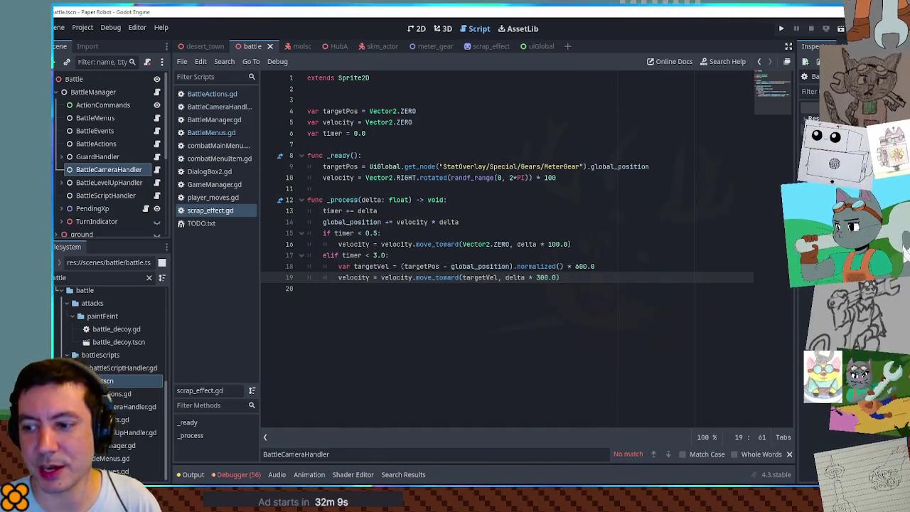
pyautogui.press('F5')
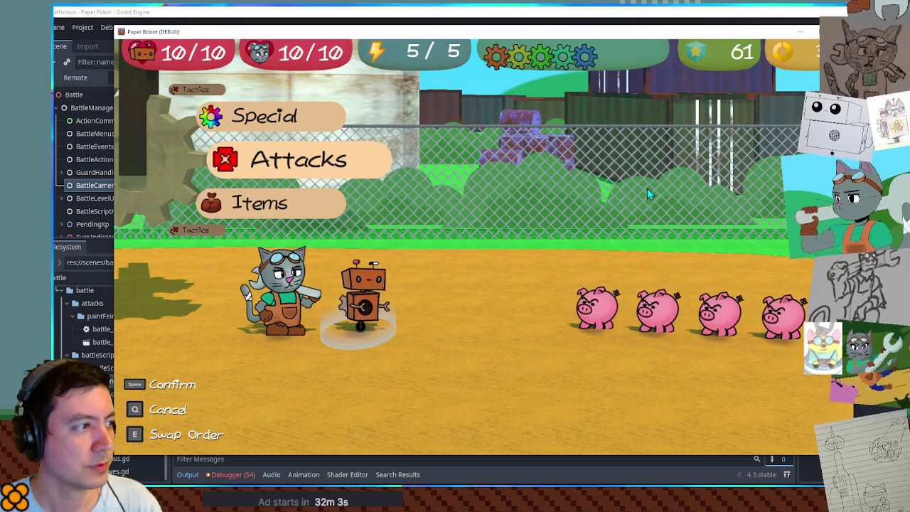
# Launch Spring Fling at the pigs, time the action command, then stop the game with F8
pyautogui.press('space')
pyautogui.press('Down')
pyautogui.press('space')
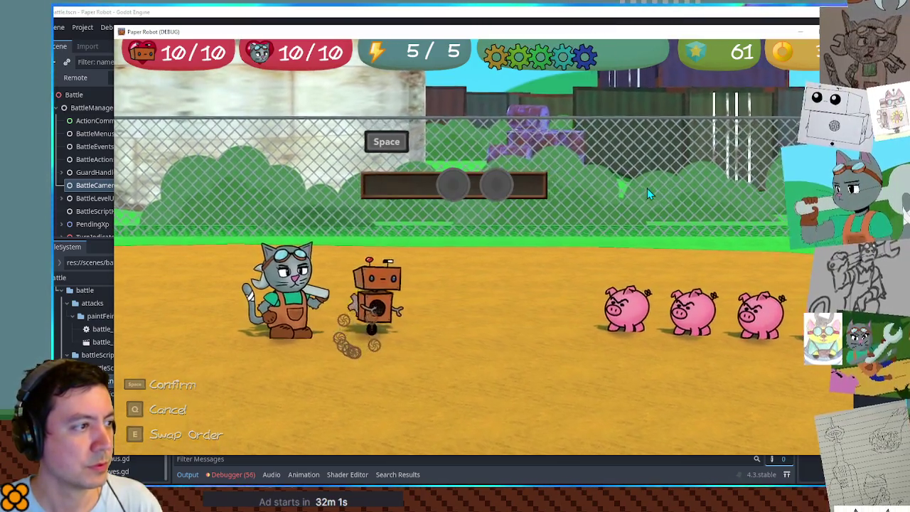
pyautogui.press('space')
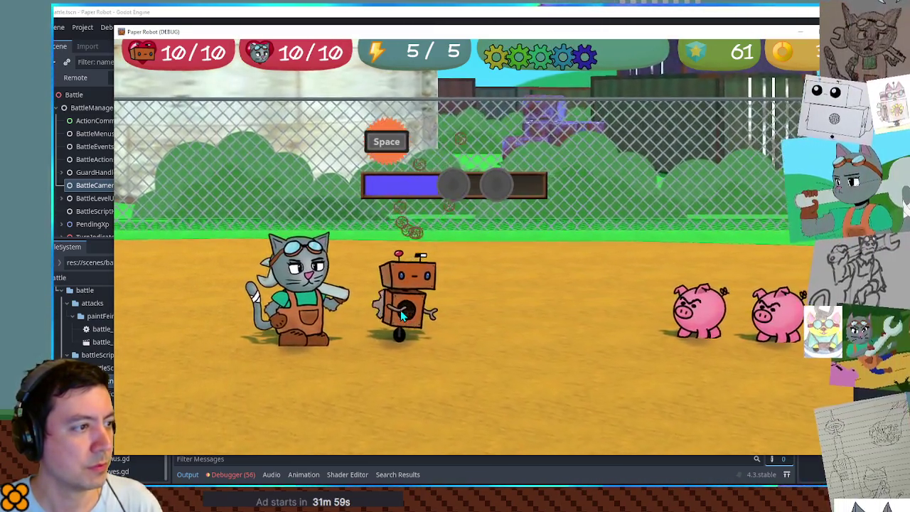
pyautogui.press('space')
pyautogui.press('space')
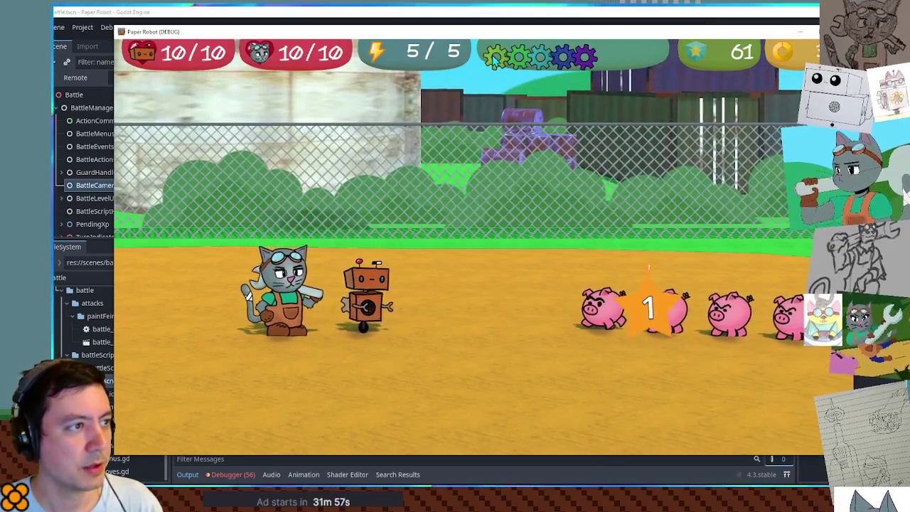
pyautogui.press('F8')
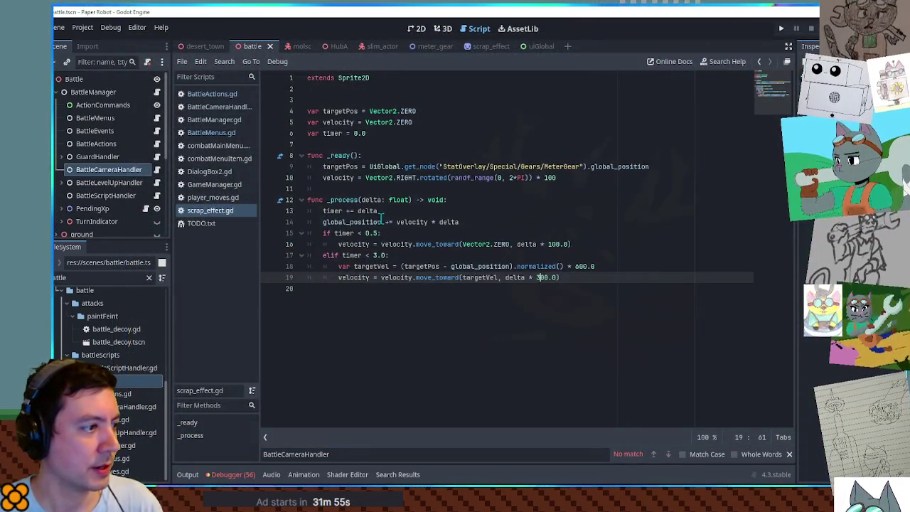
# Rejoin the accidentally split delta * 300.0 line and return to the empty line below
pyautogui.press('Return')
pyautogui.press('Return')
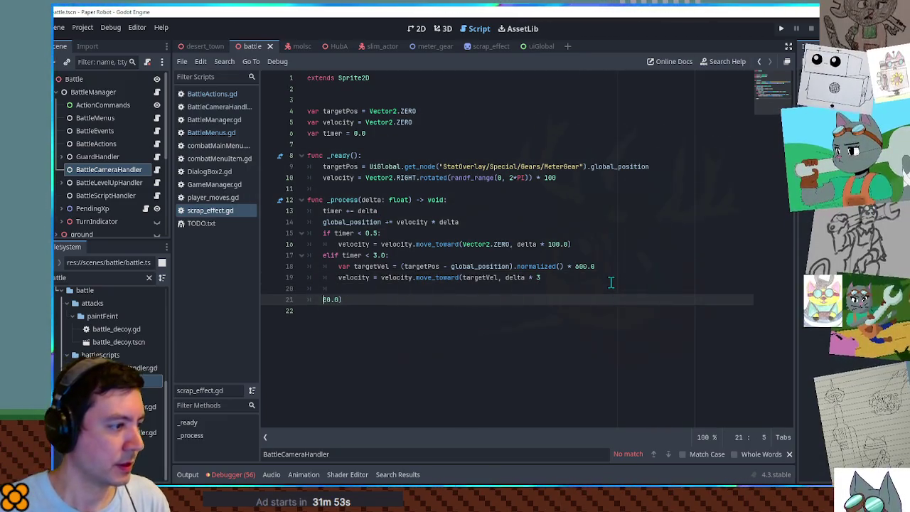
pyautogui.hotkey('shift', 'End')
pyautogui.hotkey('ctrl', 'x')
pyautogui.press('Up')
pyautogui.press('Up')
pyautogui.press('End')
pyautogui.hotkey('ctrl', 'v')
pyautogui.press('Down')
pyautogui.press('Down')
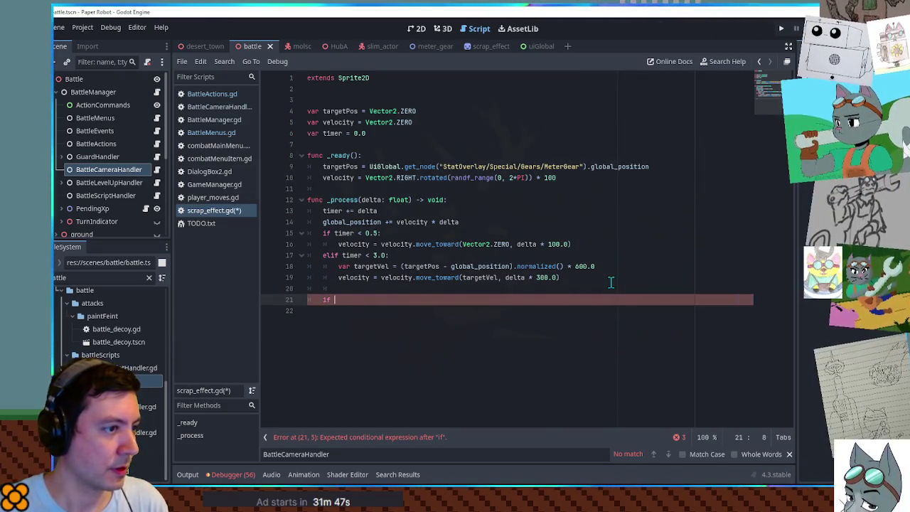
# Set the burst timer to 0.2, flight speed to 1000.0 and steering rate to 800.0
pyautogui.press('Up')
pyautogui.press('Up')
pyautogui.press('Up')
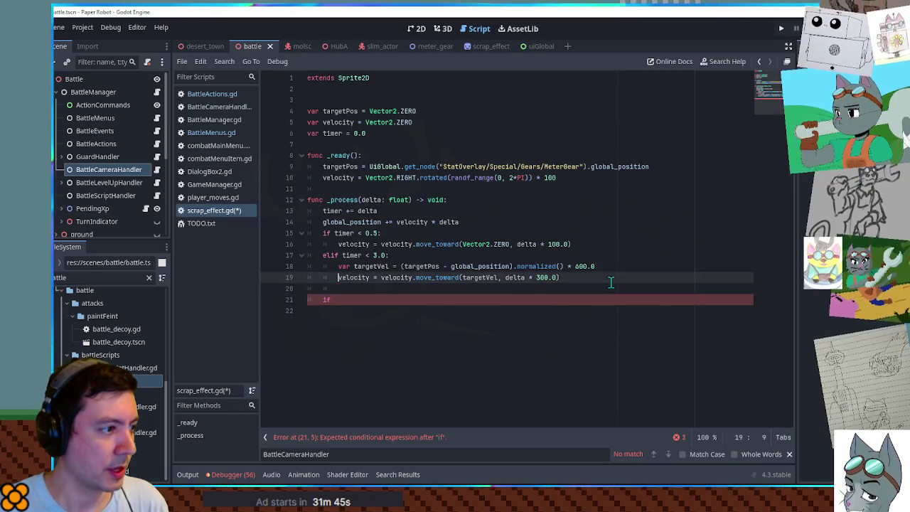
pyautogui.press('End')
pyautogui.press('Left')
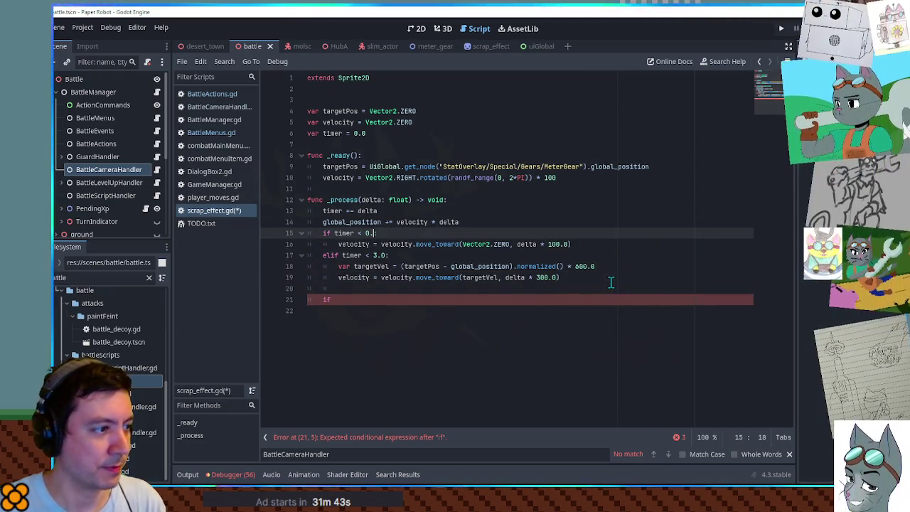
pyautogui.press('Down')
pyautogui.press('Down')
pyautogui.press('Down')
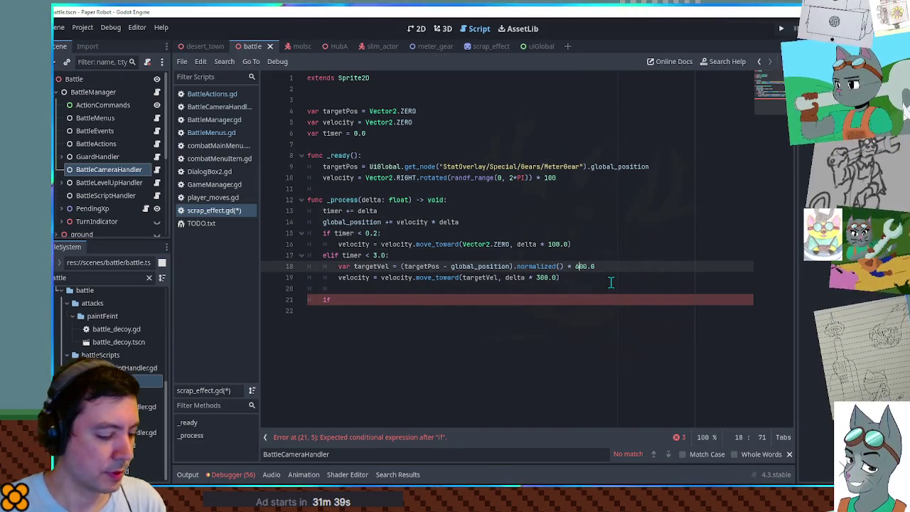
pyautogui.press('Down')
pyautogui.press('Left')
pyautogui.press('Left')
pyautogui.press('Left')
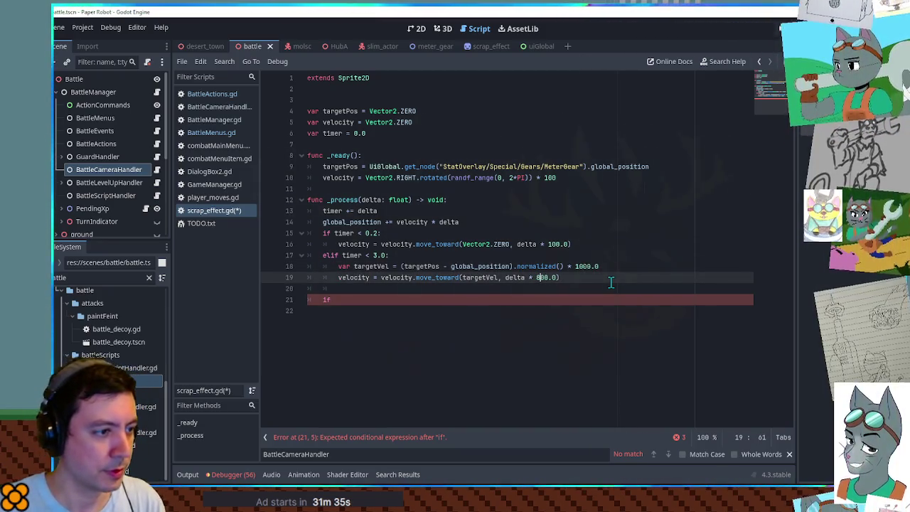
# Add 'if global_position.y < 100: queue_free()', save, and run the game
pyautogui.press('Down')
pyautogui.press('Down')
pyautogui.write('global')
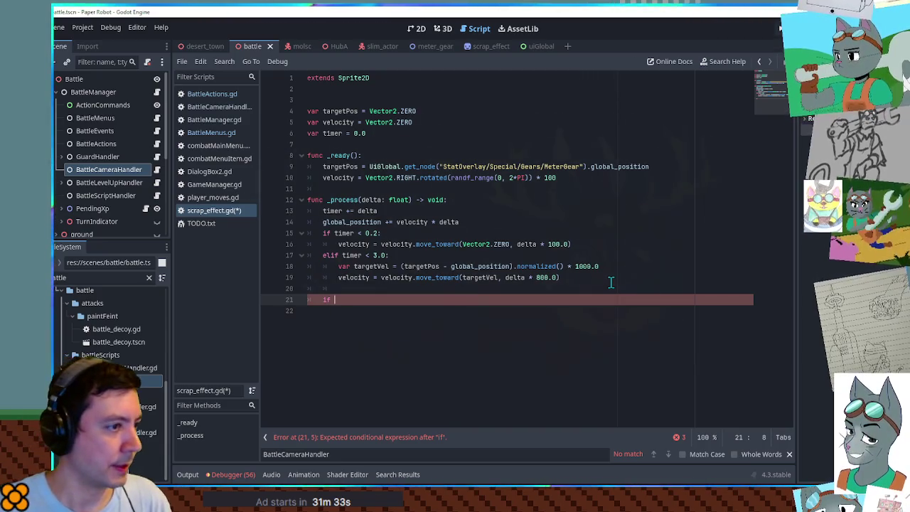
pyautogui.write('_position.y < 100:')
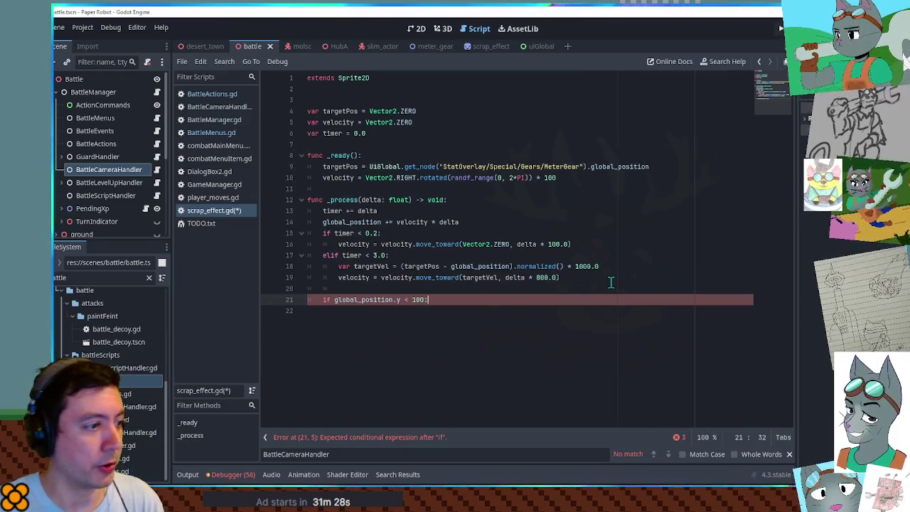
pyautogui.press('Return')
pyautogui.write('g_fre')
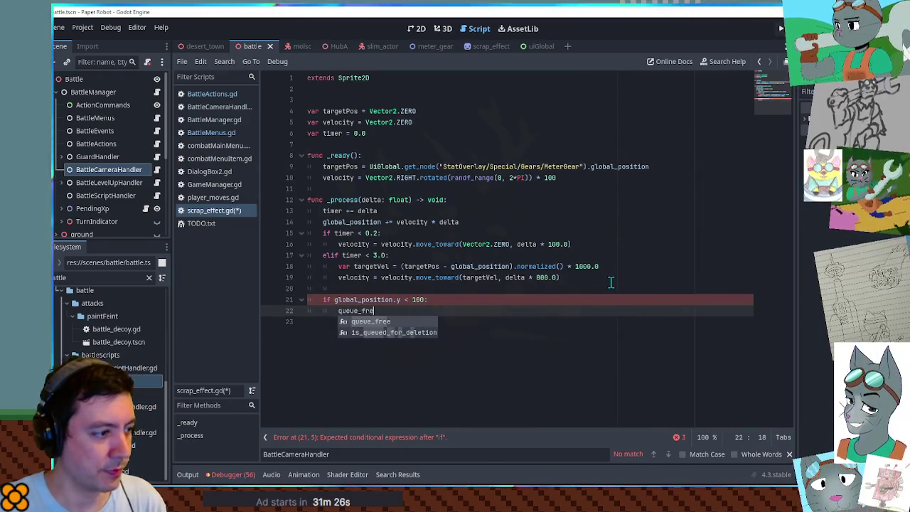
pyautogui.press('Return')
pyautogui.hotkey('ctrl', 's')
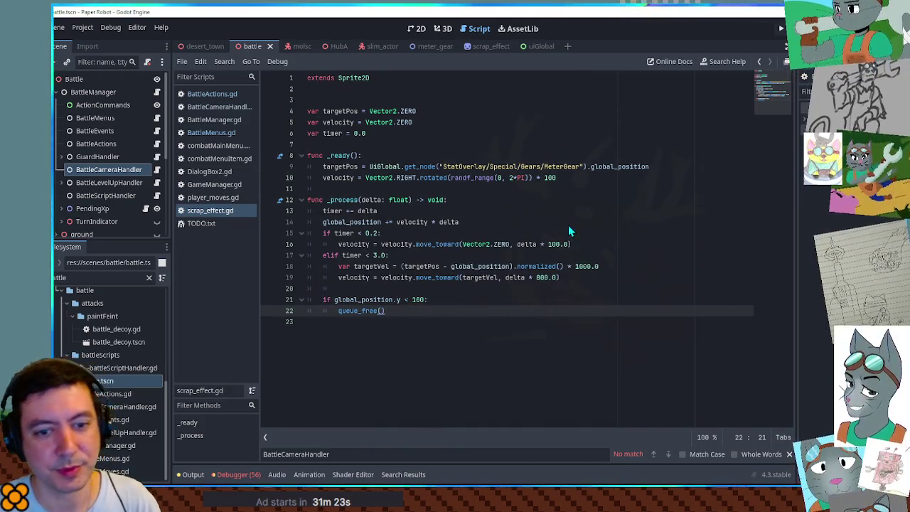
pyautogui.press('F5')
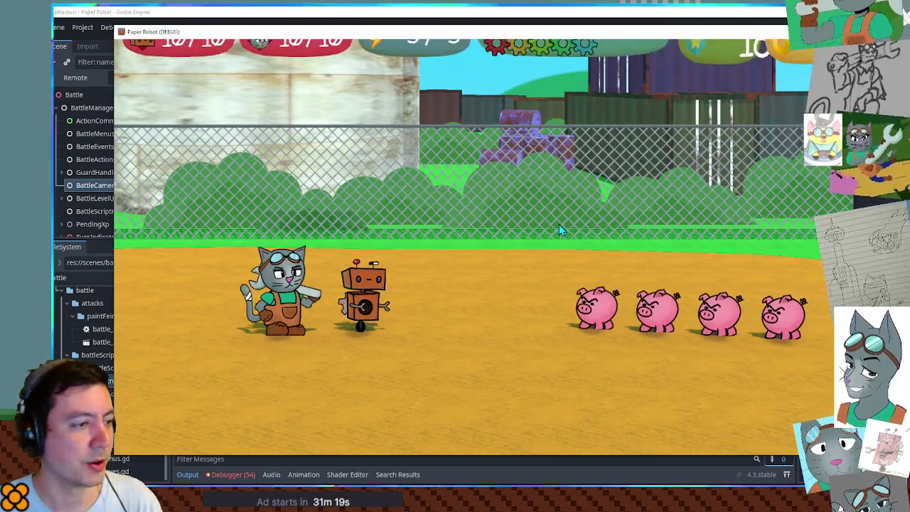
# Start Spring Fling against the pigs, then close the game window
pyautogui.press('space')
pyautogui.press('Down')
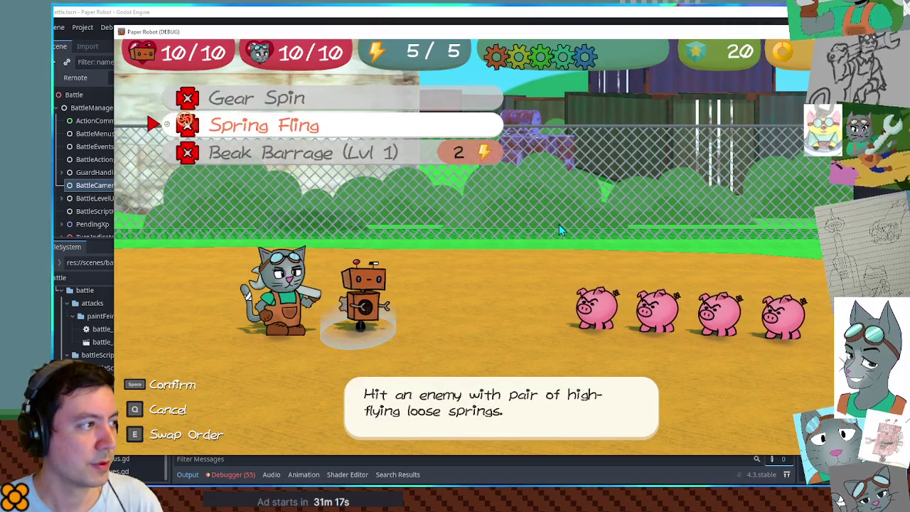
pyautogui.press('space')
pyautogui.press('space')
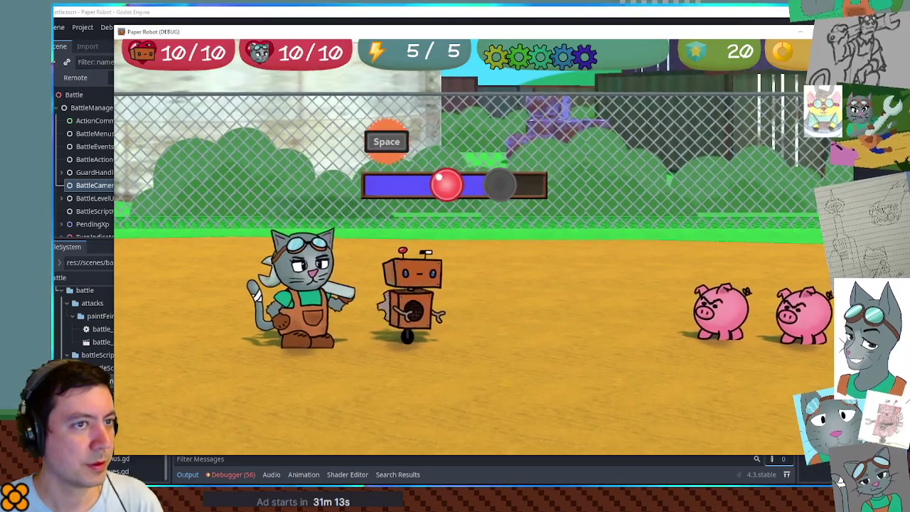
pyautogui.click(801, 32)
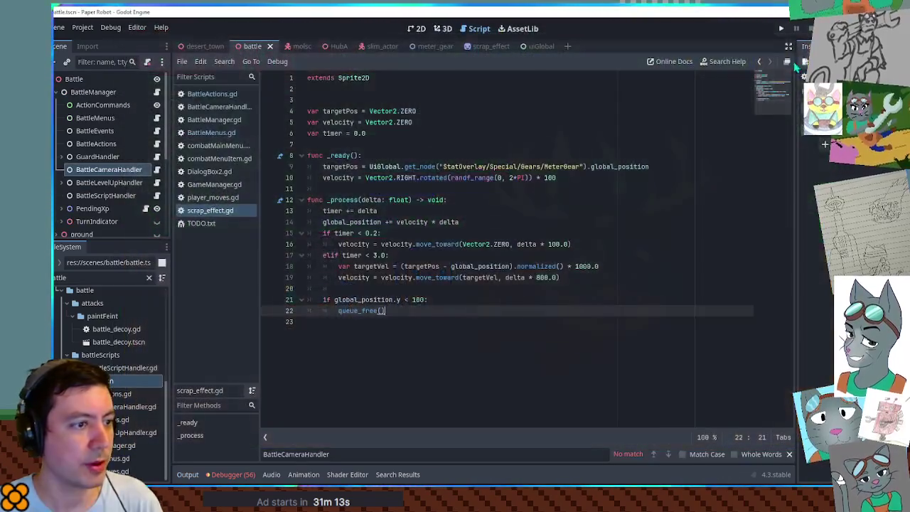
# Lower the queue_free height threshold on line 21 from 100 to 50 and rerun
pyautogui.doubleClick(418, 300)
pyautogui.write('3')
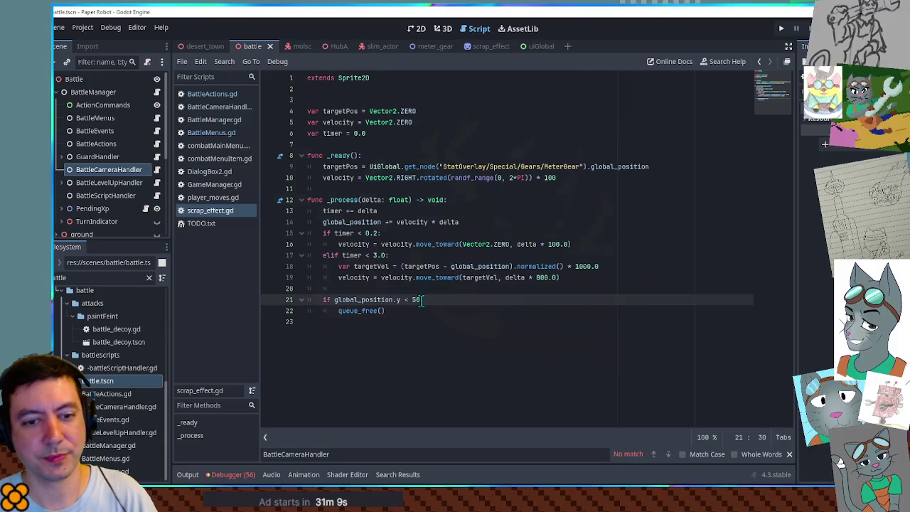
pyautogui.press('F5')
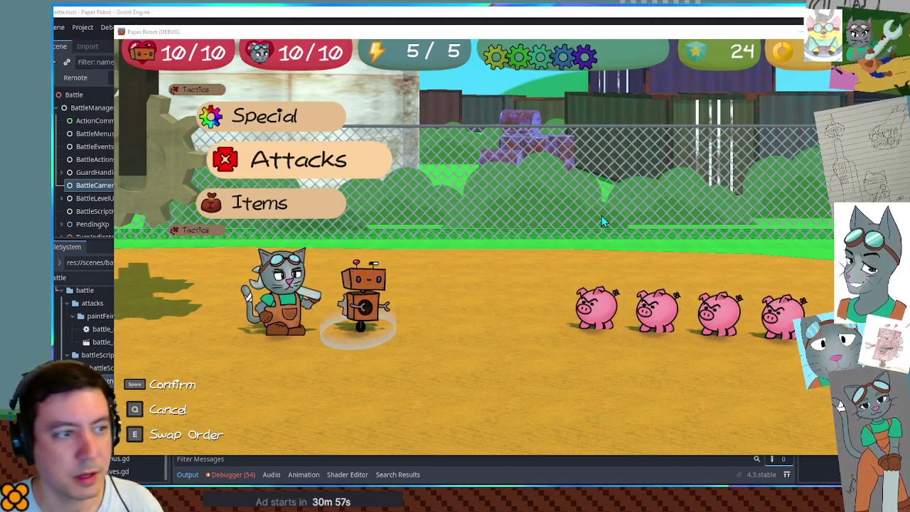
# Spring Fling the first pig with a timed hit, stop the game, and open TODO.txt
pyautogui.press('space')
pyautogui.press('Down')
pyautogui.press('space')
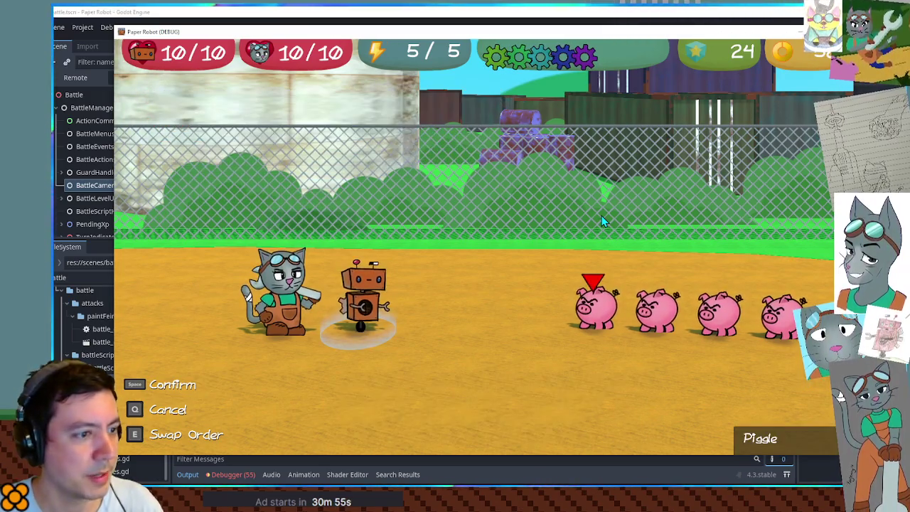
pyautogui.press('space')
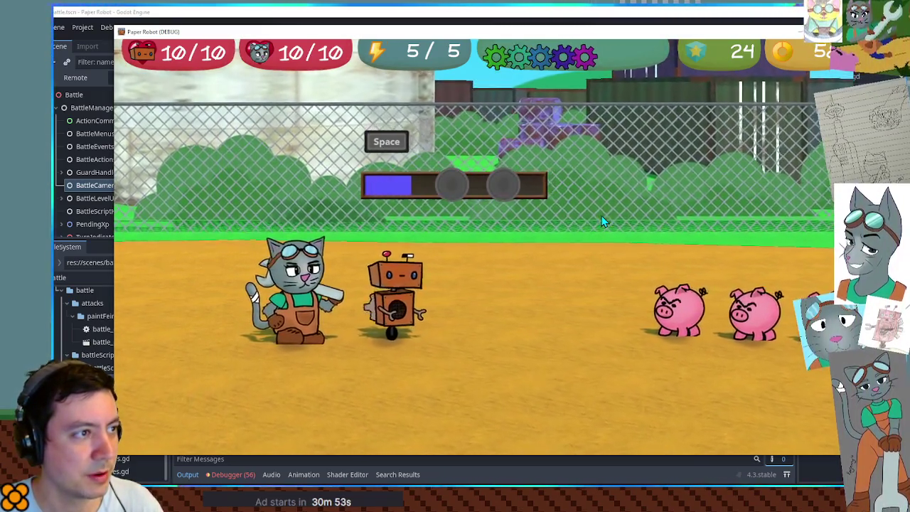
pyautogui.press('space')
pyautogui.press('space')
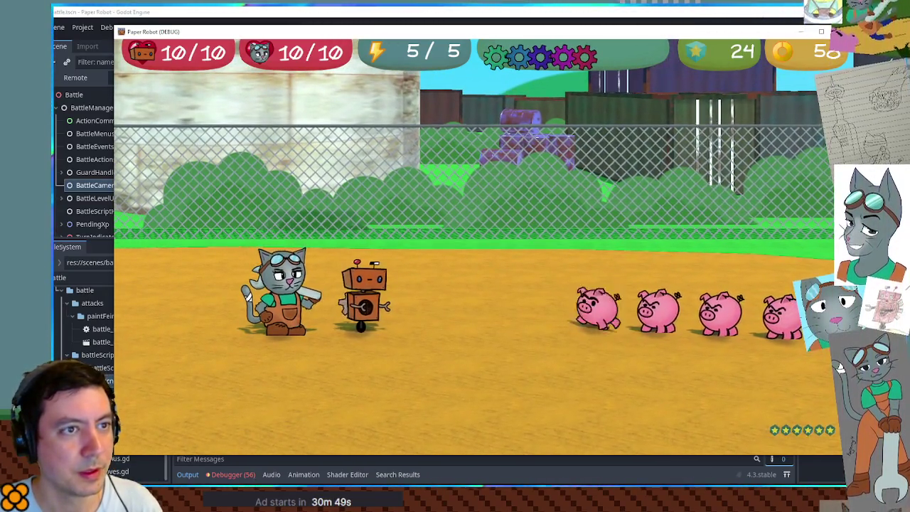
pyautogui.press('F8')
pyautogui.click(210, 226)
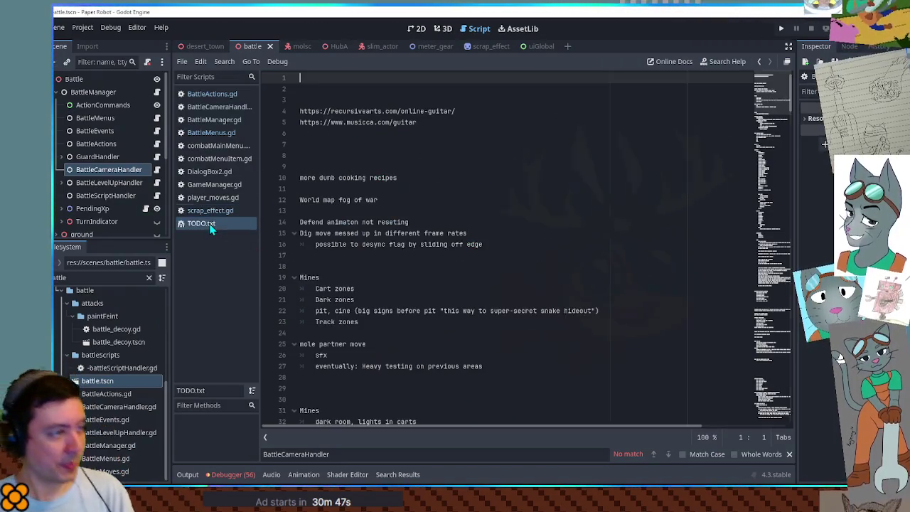
# Scroll TODO.txt to the Scrap notes, then switch to the desert_town scene
pyautogui.scroll(-3, 779, 144)
pyautogui.moveTo(780, 144)
pyautogui.mouseDown()
pyautogui.moveTo(792, 382)
pyautogui.moveTo(791, 359)
pyautogui.mouseUp()
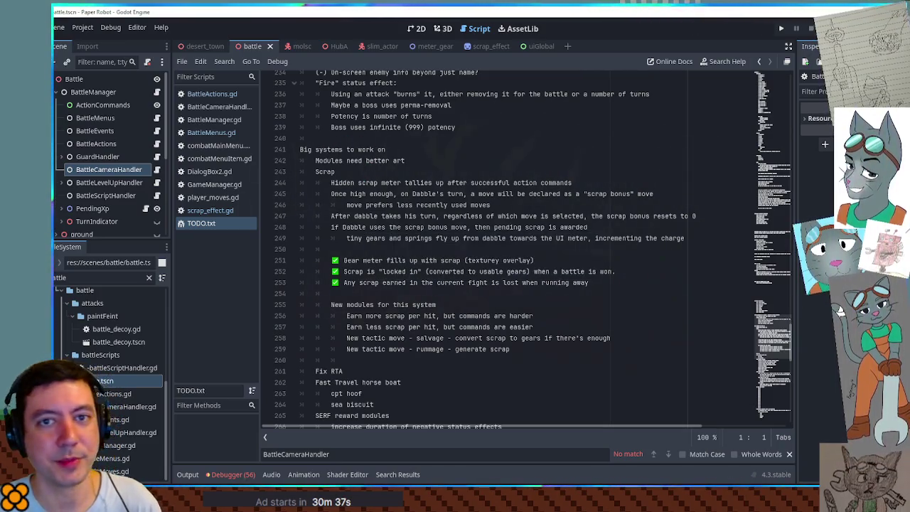
pyautogui.click(205, 47)
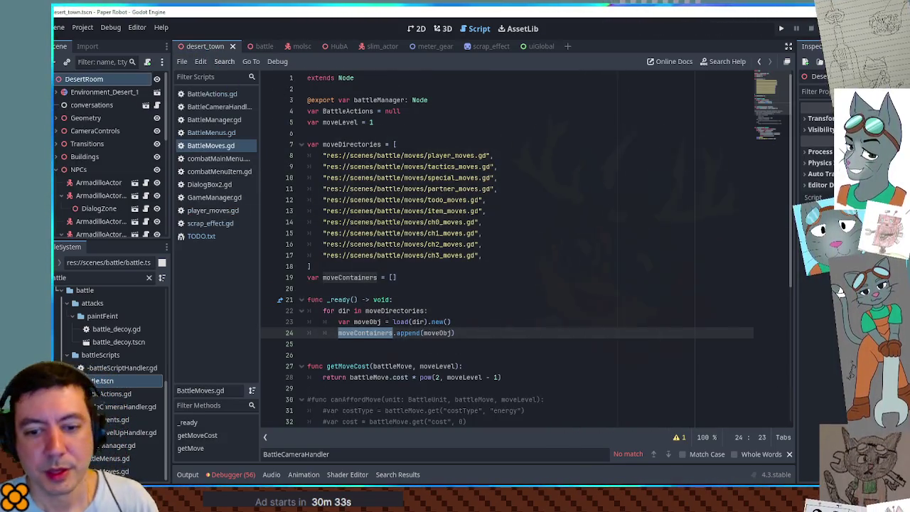
# Launch the game with F5 and walk the robot and cat right, then left past the saloon
pyautogui.press('F5')
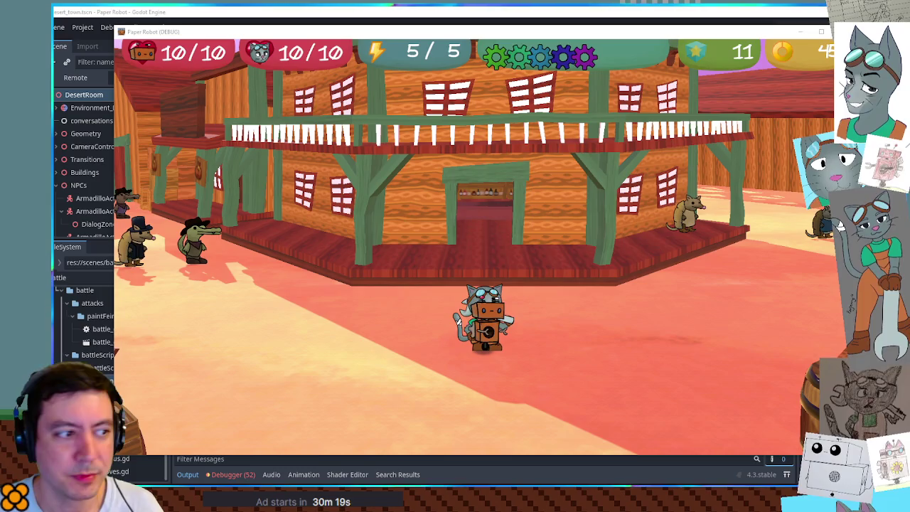
pyautogui.press('Right')
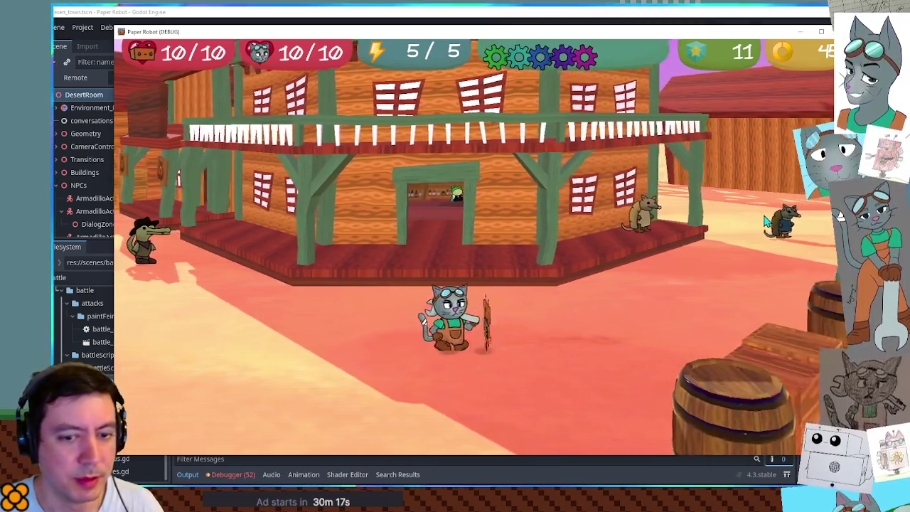
pyautogui.press('Left')
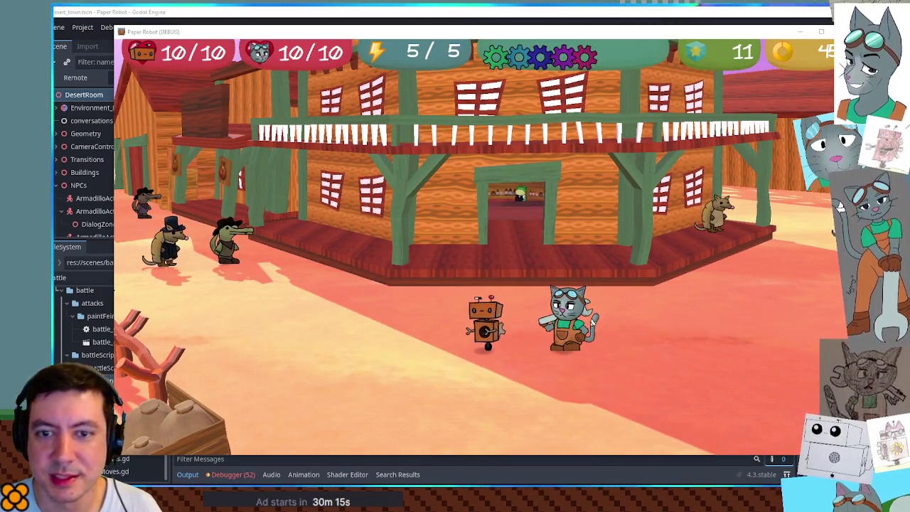